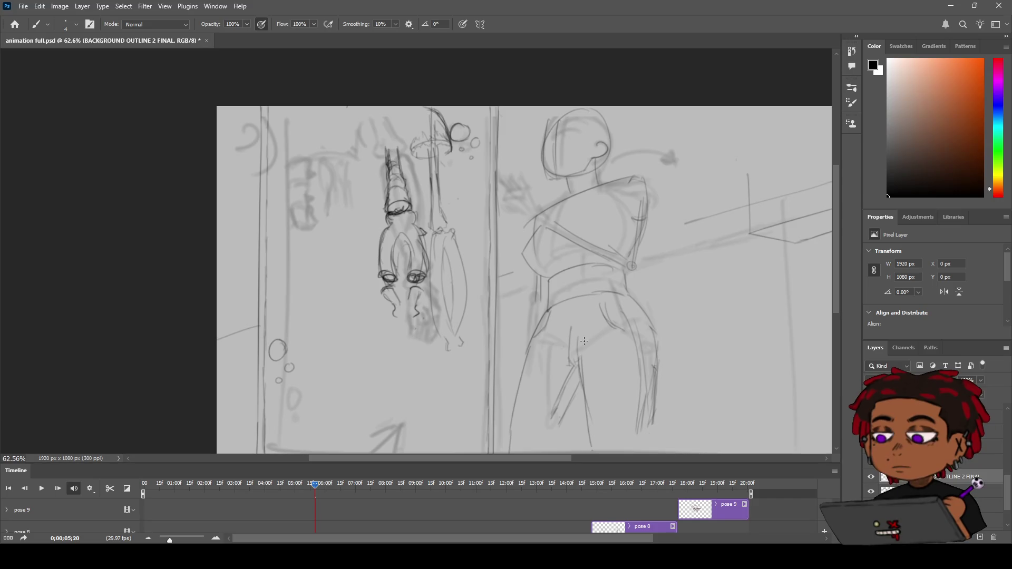
Erase the tall shape, then marquee-select the hanging figure and scale it up to about 128%
key(e)
mouse_move(464, 357)
mouse_down()
mouse_move(447, 357)
mouse_move(458, 312)
mouse_move(436, 315)
mouse_move(443, 147)
mouse_move(439, 245)
mouse_move(426, 175)
mouse_move(432, 118)
mouse_up()
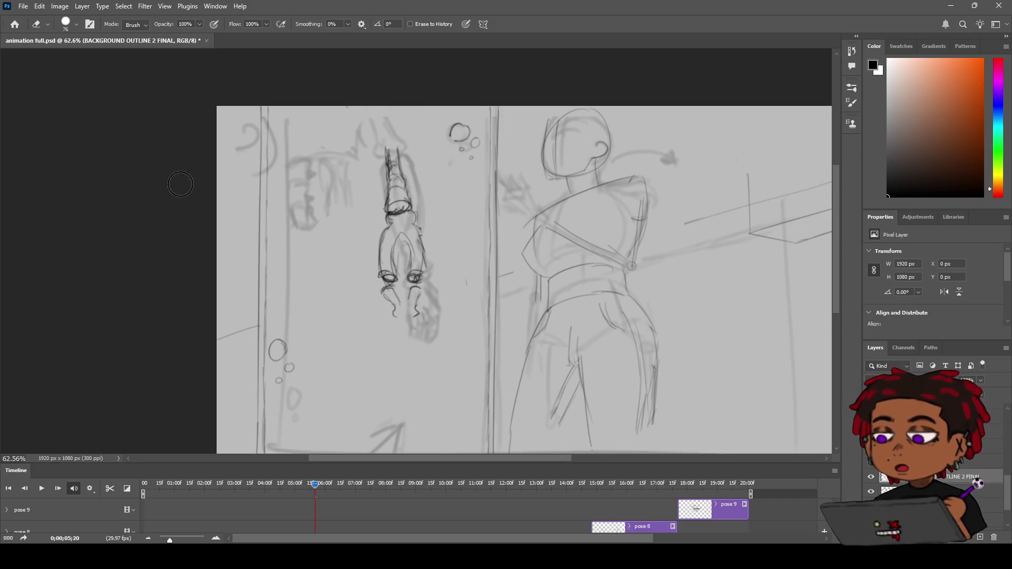
key(m)
mouse_move(349, 135)
mouse_down()
mouse_move(396, 179)
mouse_move(455, 348)
mouse_move(441, 359)
mouse_up()
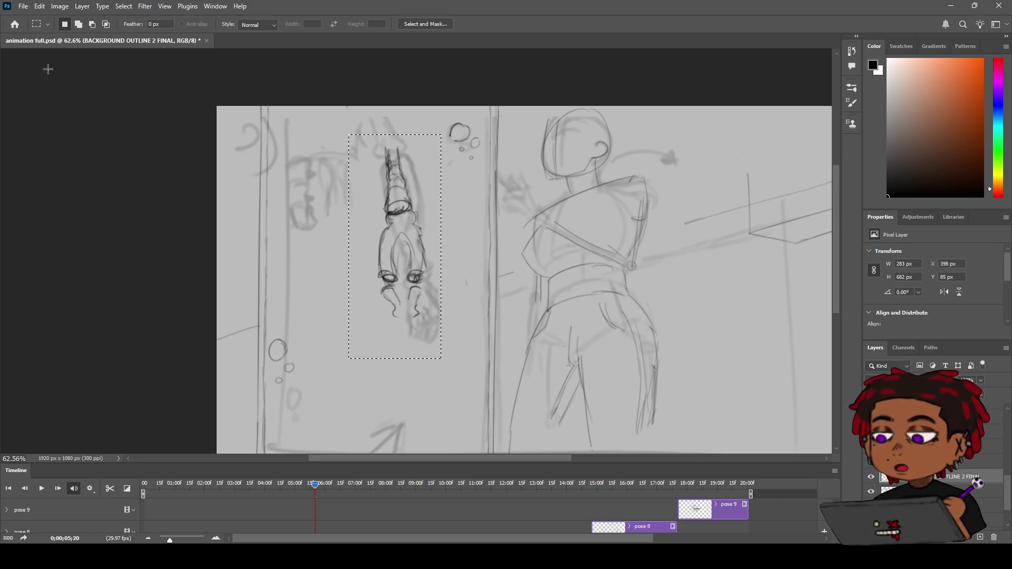
key(ctrl+t)
drag(443, 360, 480, 412)
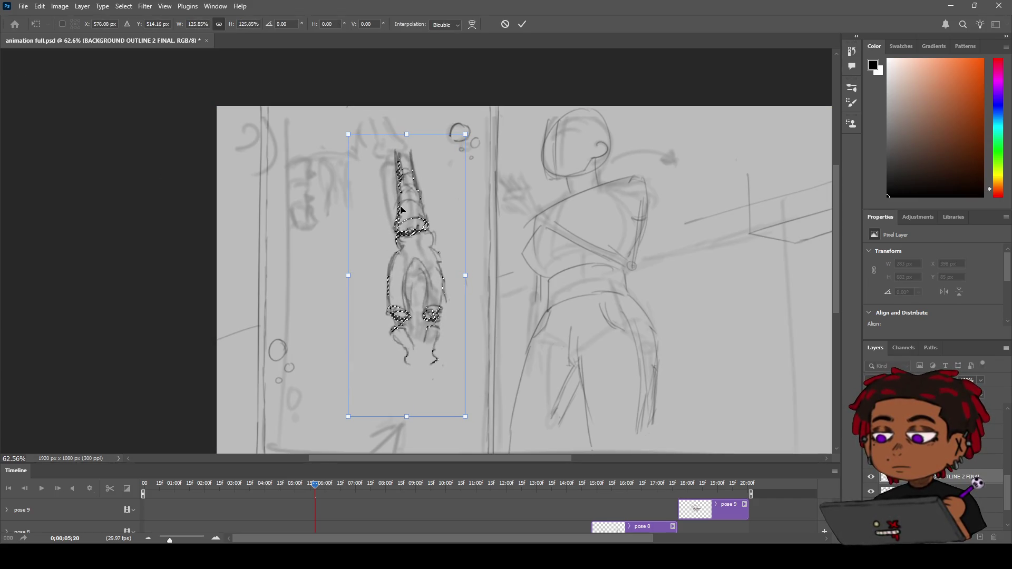
key(Return)
key(ctrl+d)
key(b)
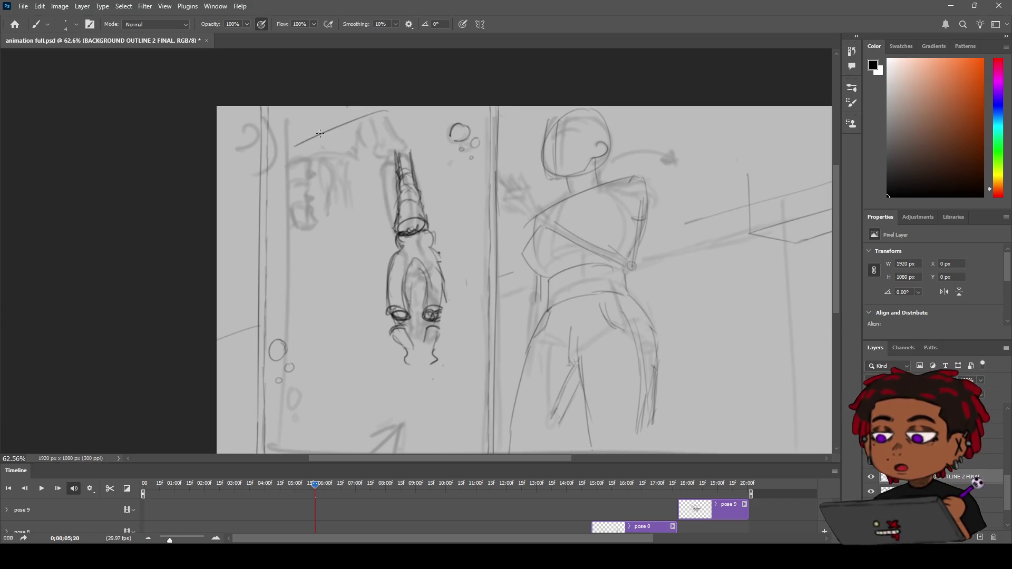
Sketch slanted, vertical and diagonal lines forming a box shape above-left of the figure
drag(286, 133, 406, 98)
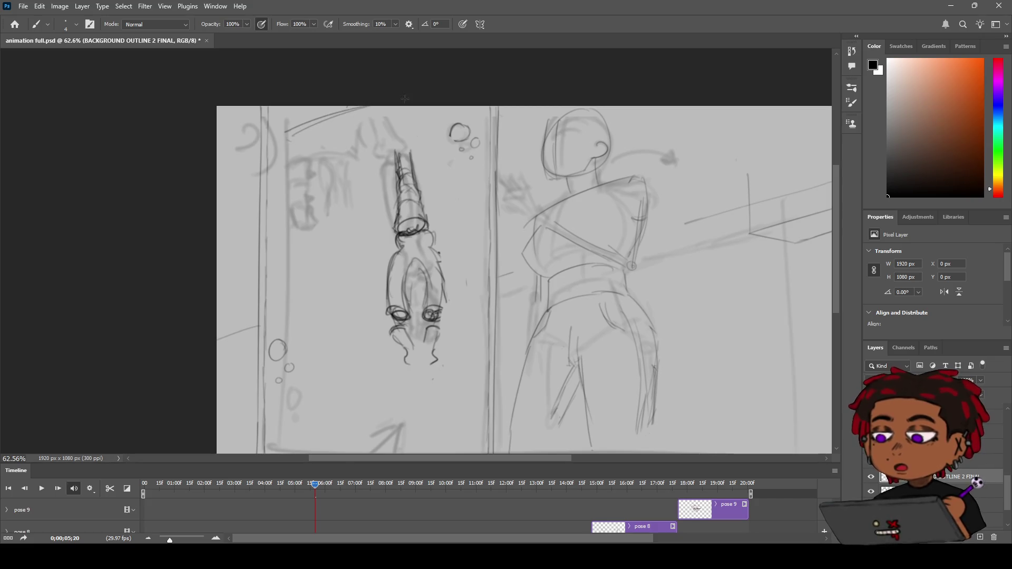
key(ctrl+z)
key(ctrl+z)
drag(286, 147, 367, 106)
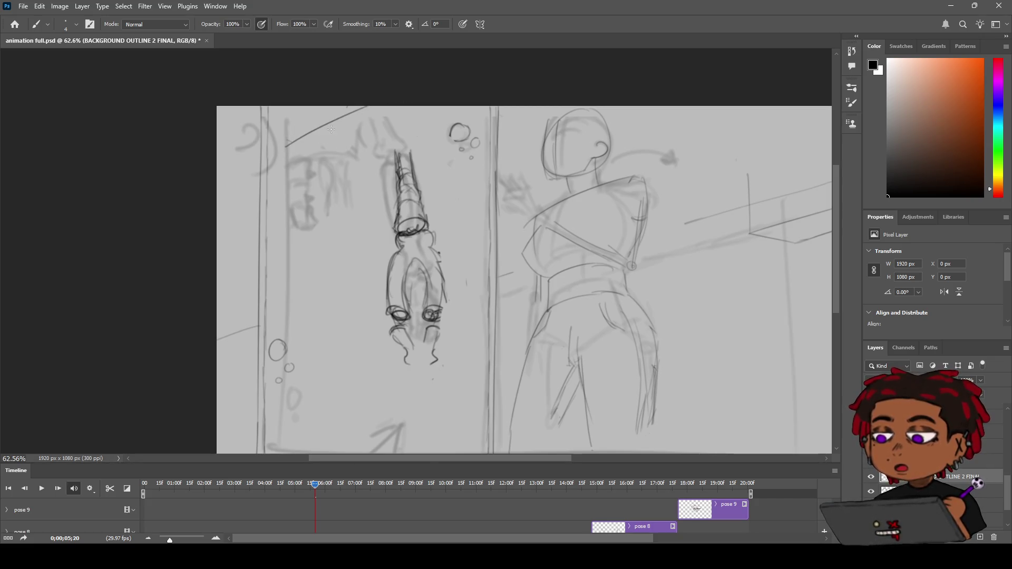
drag(287, 149, 288, 183)
mouse_move(289, 141)
mouse_down()
mouse_move(285, 195)
mouse_move(320, 224)
mouse_up()
mouse_move(285, 196)
mouse_down()
mouse_move(356, 257)
mouse_move(347, 241)
mouse_up()
drag(370, 107, 377, 259)
drag(364, 157, 378, 262)
drag(425, 112, 428, 218)
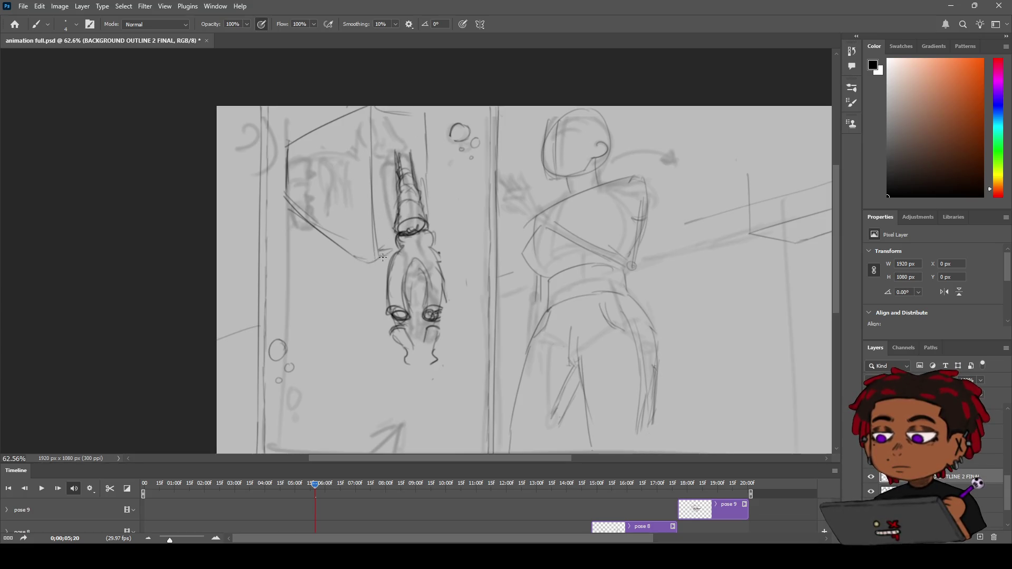
Zoom in slightly, try an arrow at the lower left, then undo the recent strokes
key(z)
mouse_move(406, 205)
mouse_down()
mouse_move(316, 211)
mouse_move(411, 216)
mouse_up()
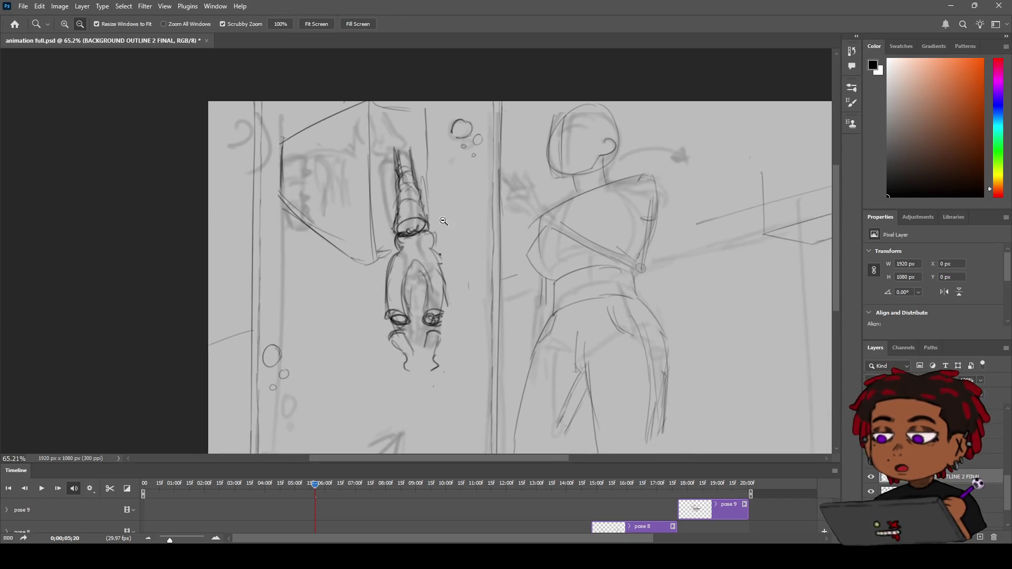
key(b)
drag(287, 414, 320, 377)
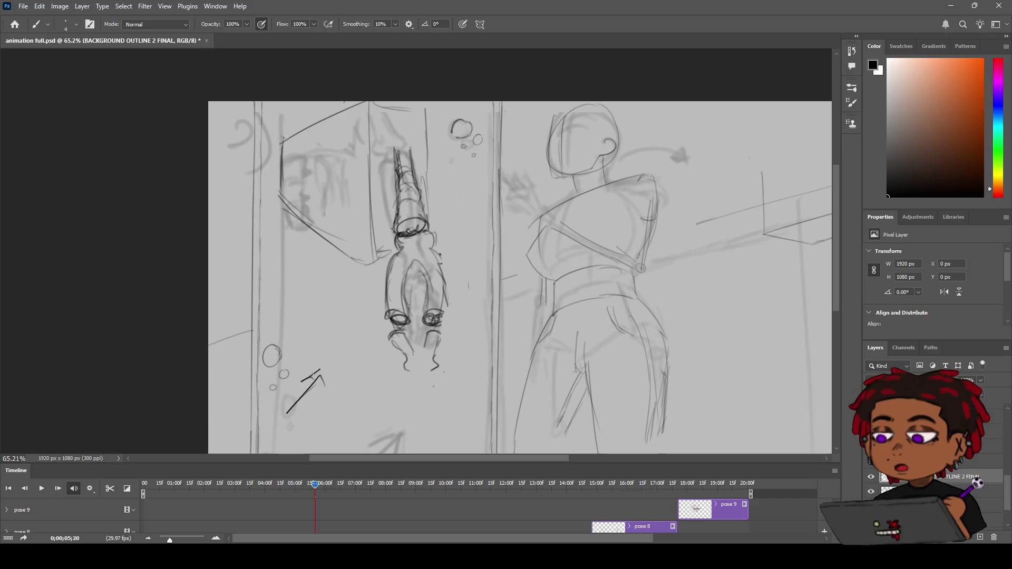
key(ctrl+z)
key(ctrl+z)
key(ctrl+z)
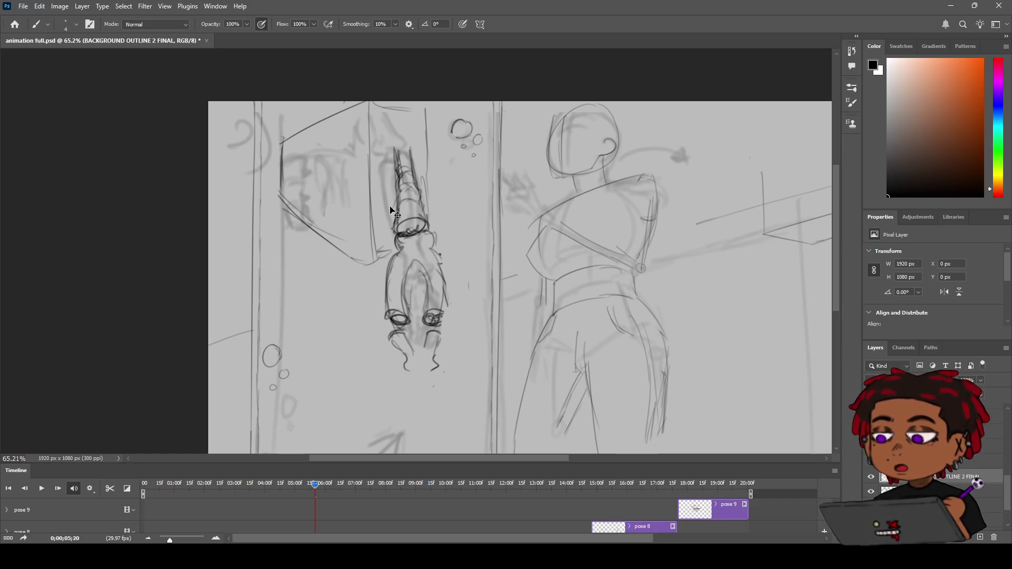
key(ctrl+z)
key(ctrl+z)
key(ctrl+z)
key(ctrl+z)
key(ctrl+z)
key(ctrl+z)
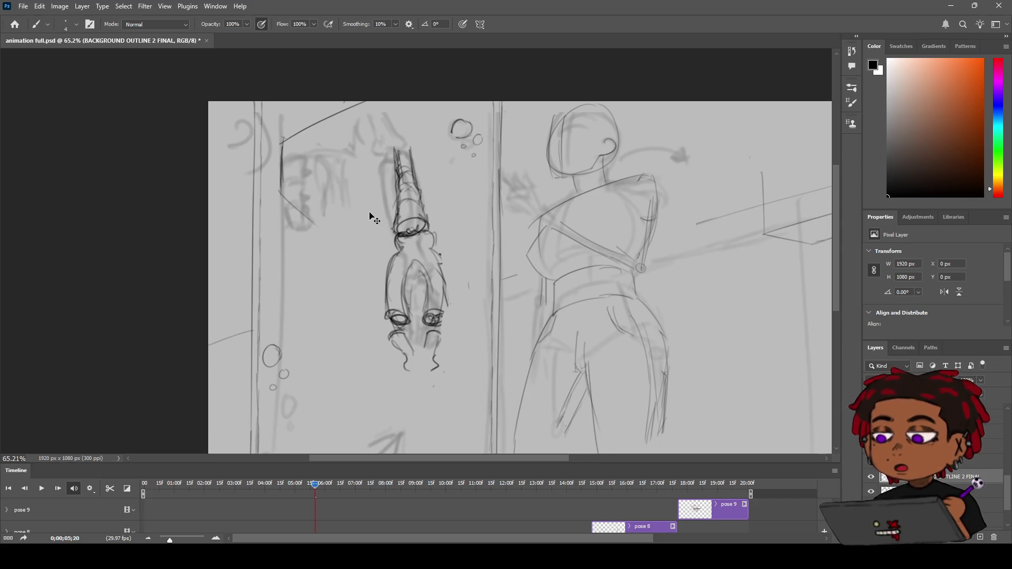
Redraw the structure's diagonal strokes above the figure, continuing one up to a peak
drag(283, 196, 401, 135)
key(ctrl+z)
mouse_move(285, 193)
mouse_down()
mouse_move(385, 140)
mouse_move(346, 113)
mouse_move(326, 127)
mouse_up()
key(e)
key(b)
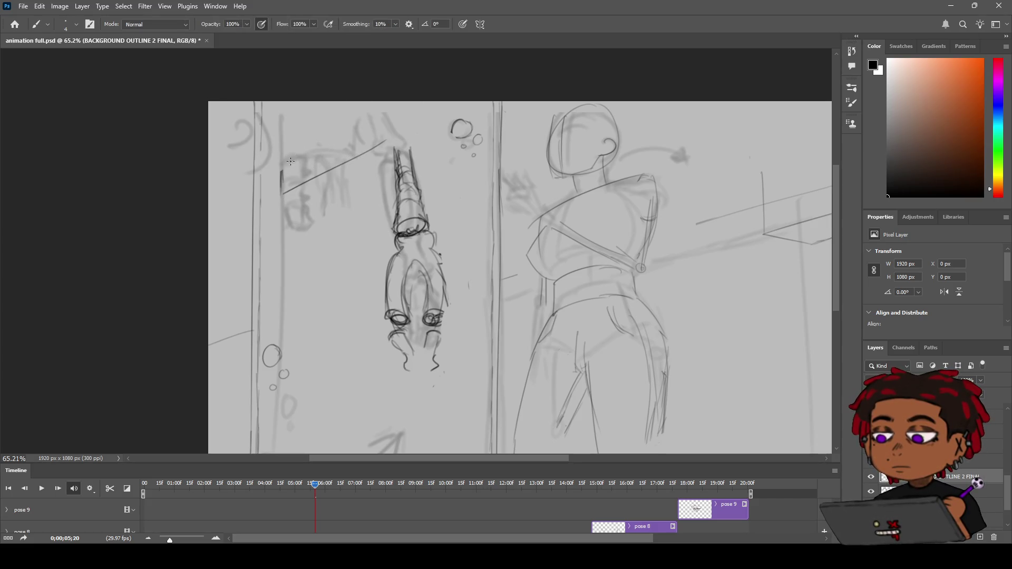
mouse_move(279, 187)
mouse_down()
mouse_move(280, 153)
mouse_move(338, 111)
mouse_up()
key(ctrl+z)
mouse_move(282, 184)
mouse_down()
mouse_move(280, 148)
mouse_move(384, 97)
mouse_up()
drag(379, 141, 419, 158)
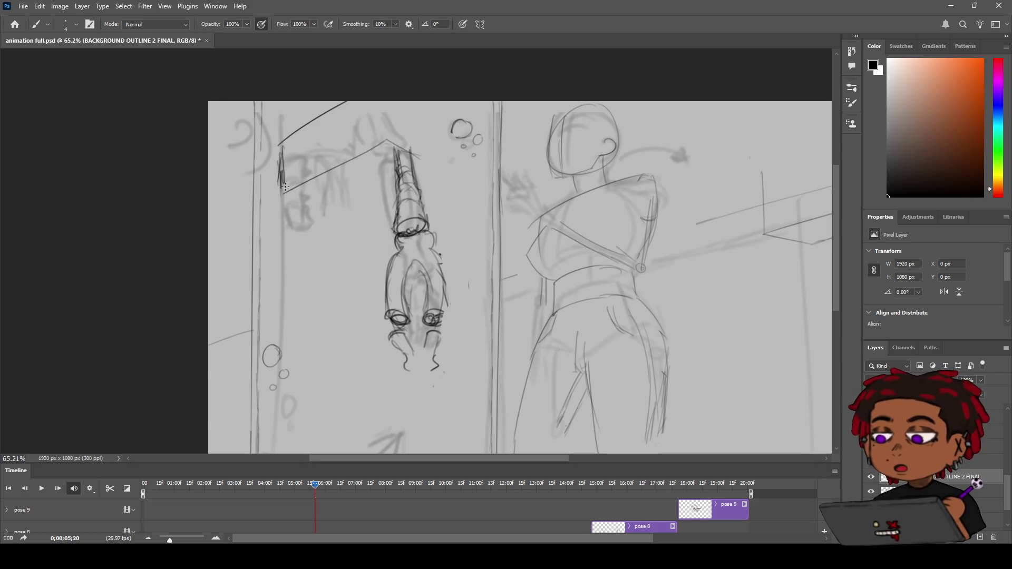
Erase the upper-left curved line and redraw the left edge and a near-horizontal base line
drag(279, 210, 348, 166)
key(ctrl+z)
key(ctrl+z)
key(ctrl+z)
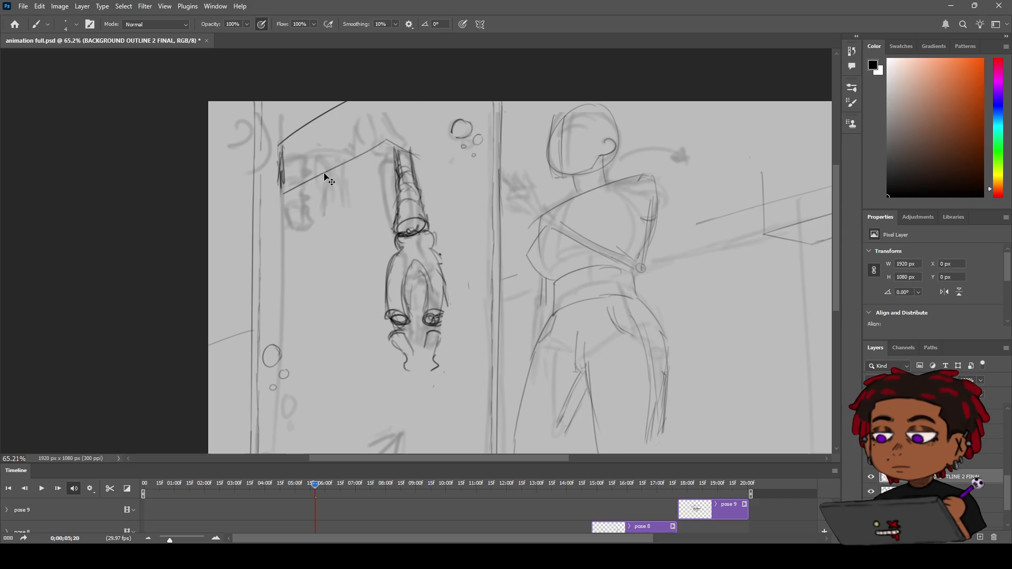
key(e)
mouse_move(279, 146)
mouse_down()
mouse_move(339, 105)
mouse_move(339, 169)
mouse_up()
key(b)
mouse_move(287, 199)
mouse_down()
mouse_move(288, 184)
mouse_move(360, 102)
mouse_up()
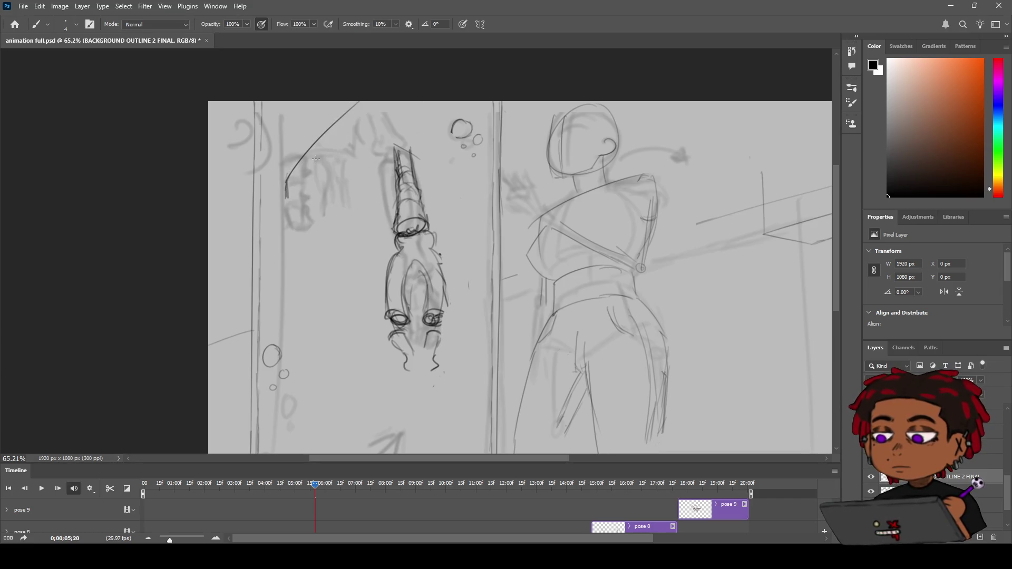
drag(289, 204, 376, 201)
key(ctrl+z)
drag(291, 200, 394, 195)
key(ctrl+z)
drag(290, 199, 393, 194)
Draw the vertical line beside the figure and the box's top edge and right side
drag(370, 103, 386, 207)
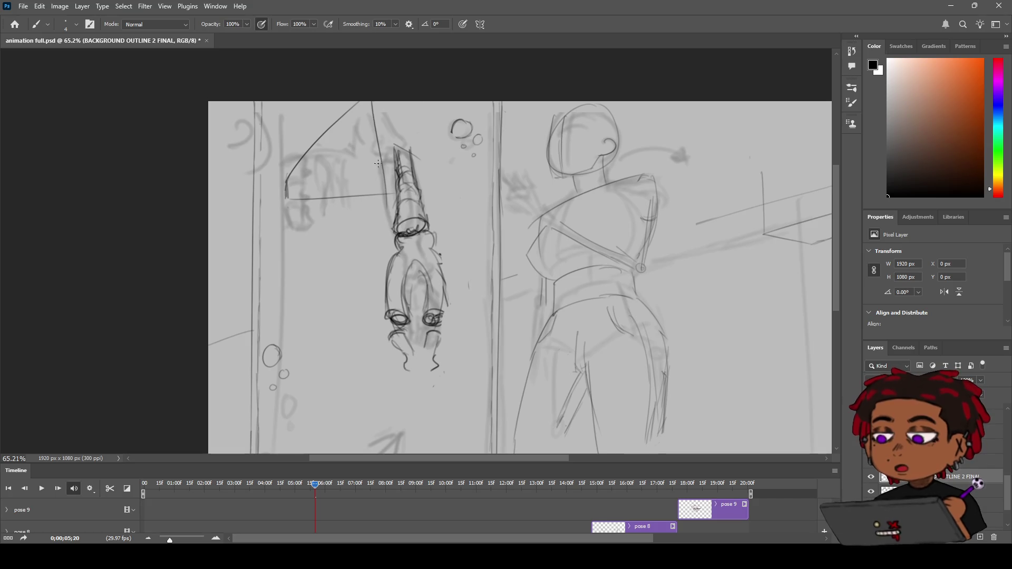
key(ctrl+z)
drag(368, 102, 375, 206)
drag(367, 103, 415, 136)
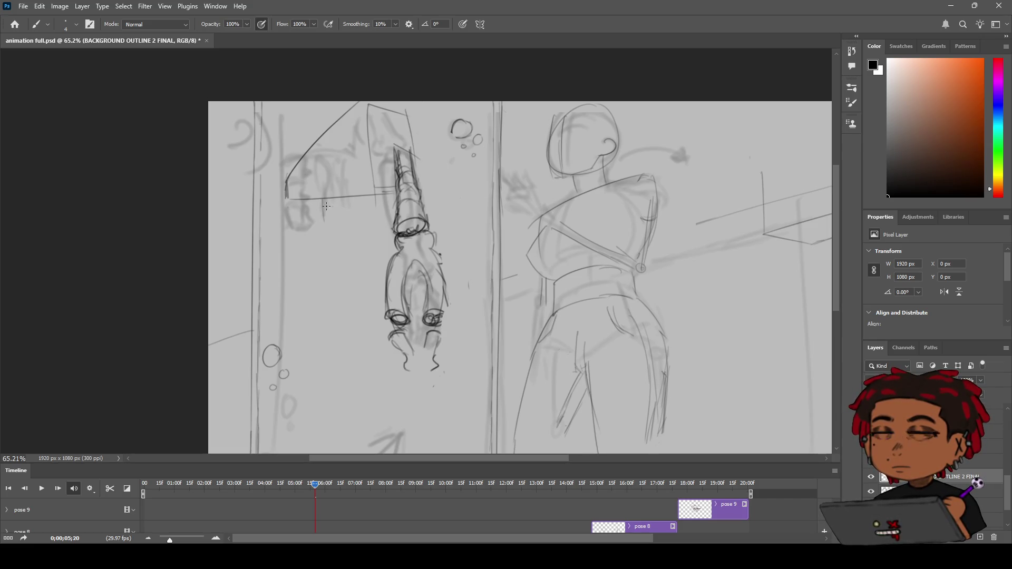
mouse_move(299, 199)
mouse_down()
mouse_move(320, 254)
mouse_move(364, 229)
mouse_up()
key(ctrl+z)
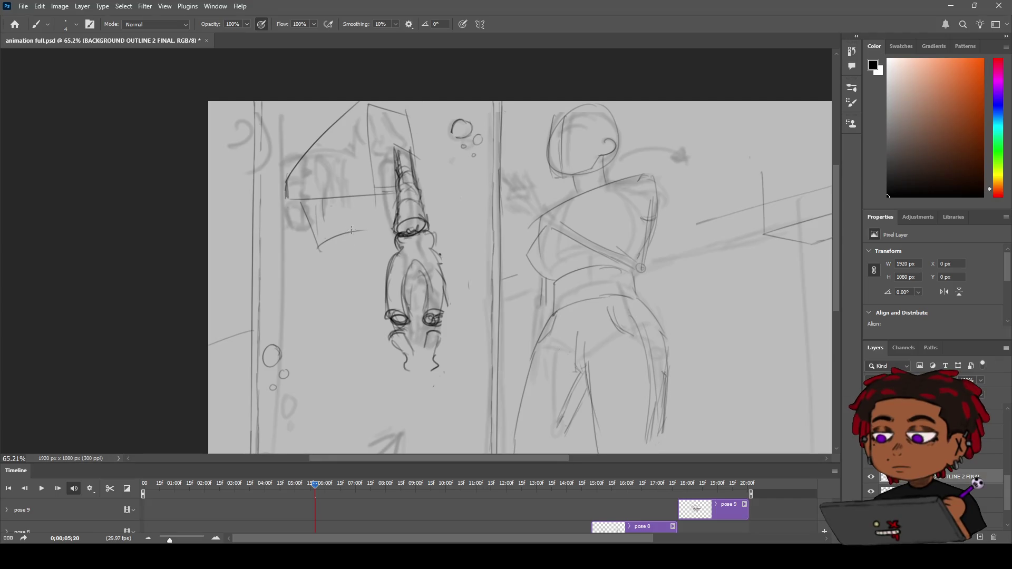
Sketch a curved line and an ellipse with two strokes below the structure
key(z)
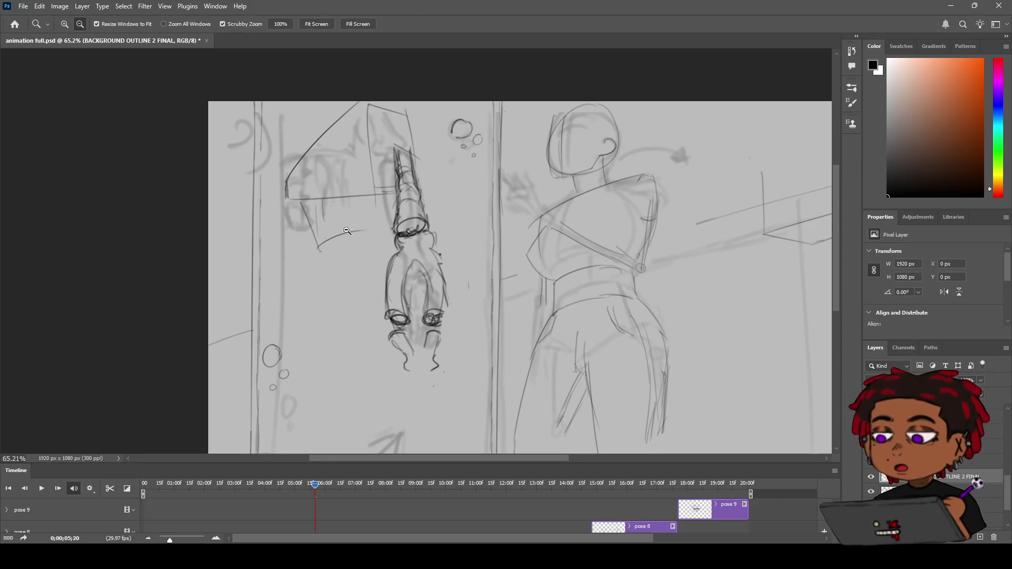
key(b)
mouse_move(329, 233)
mouse_down()
mouse_move(377, 236)
mouse_move(343, 238)
mouse_up()
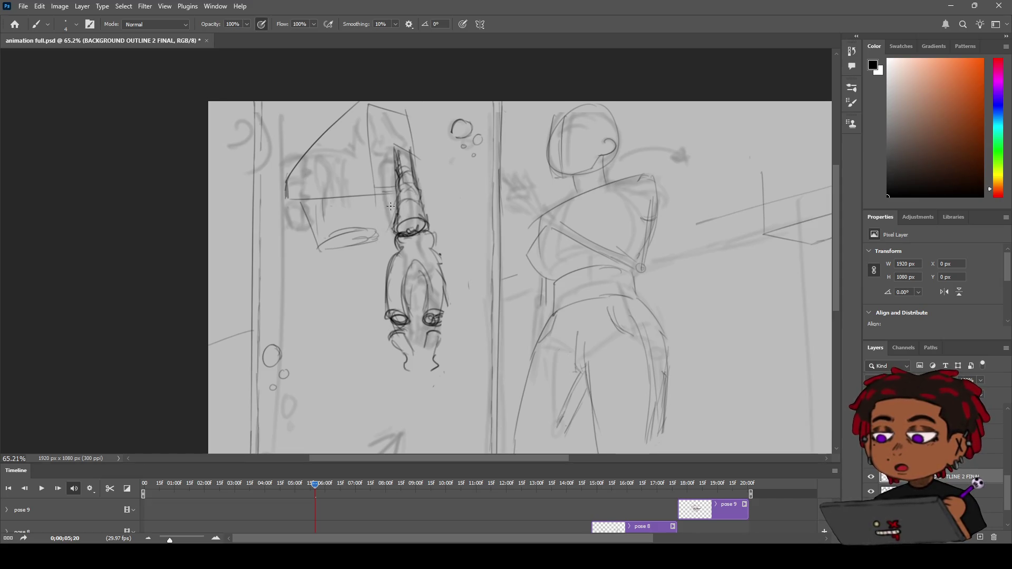
mouse_move(369, 224)
mouse_down()
mouse_move(324, 246)
mouse_move(328, 267)
mouse_up()
drag(351, 230, 340, 265)
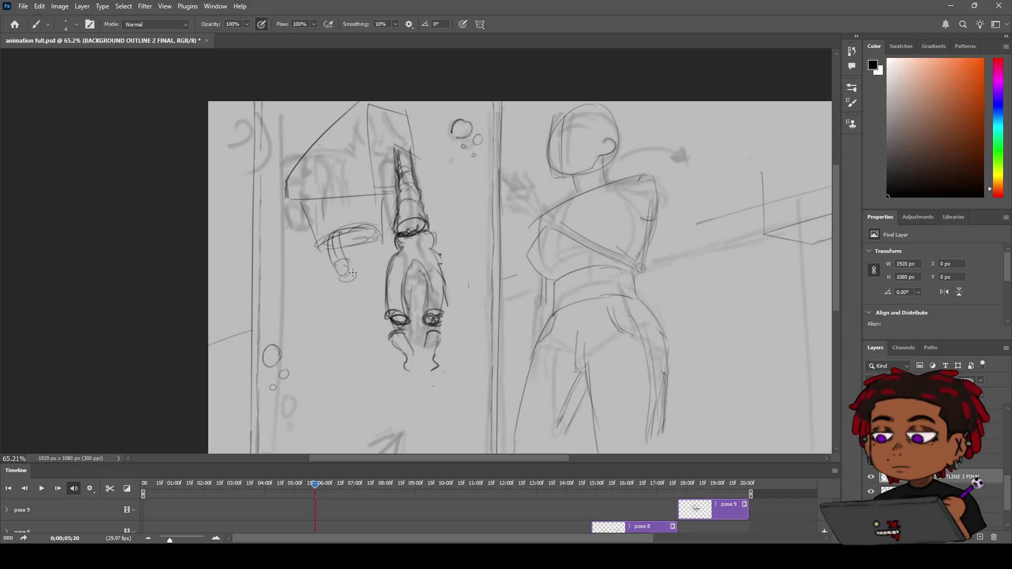
Erase faint lines on the figure's lower part and frame the figure at about 71%
key(e)
scroll(380, 306, down, 3)
scroll(401, 338, up, 3)
drag(409, 347, 414, 329)
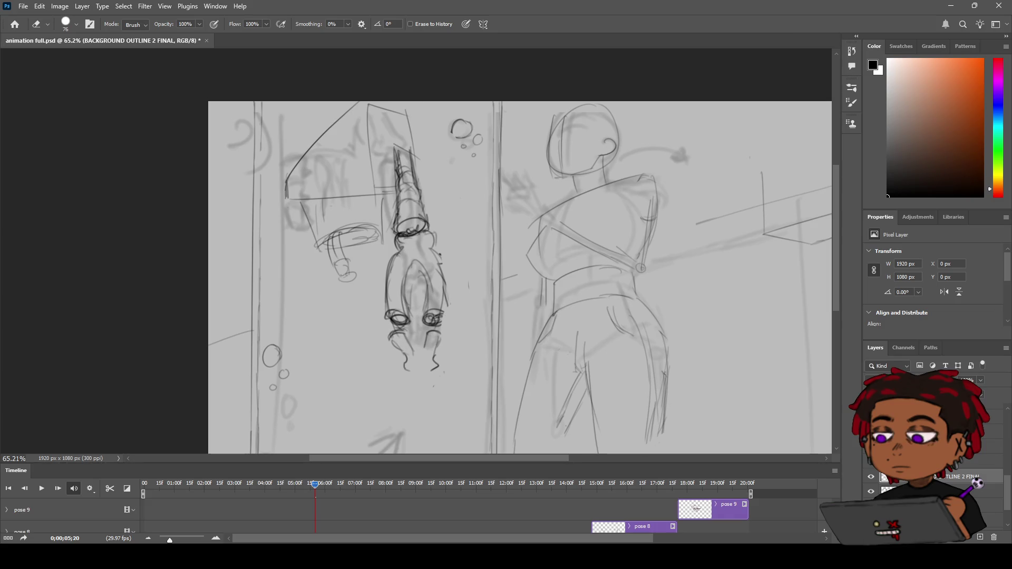
key(z)
scroll(399, 315, down, 1)
scroll(399, 315, up, 2)
mouse_move(383, 317)
mouse_down()
mouse_move(410, 286)
mouse_move(406, 312)
mouse_up()
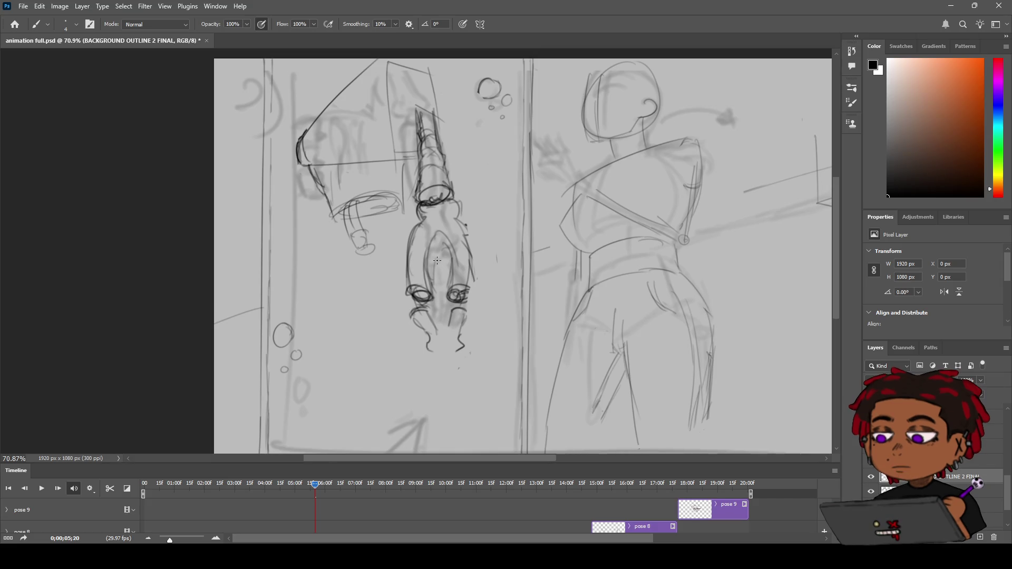
Erase the rough hand lines below the big sleeve
key(e)
mouse_move(334, 198)
mouse_down()
mouse_move(355, 242)
mouse_move(339, 255)
mouse_move(361, 226)
mouse_move(355, 219)
mouse_move(377, 217)
mouse_move(350, 218)
mouse_move(374, 216)
mouse_move(364, 217)
mouse_move(377, 195)
mouse_up()
key(b)
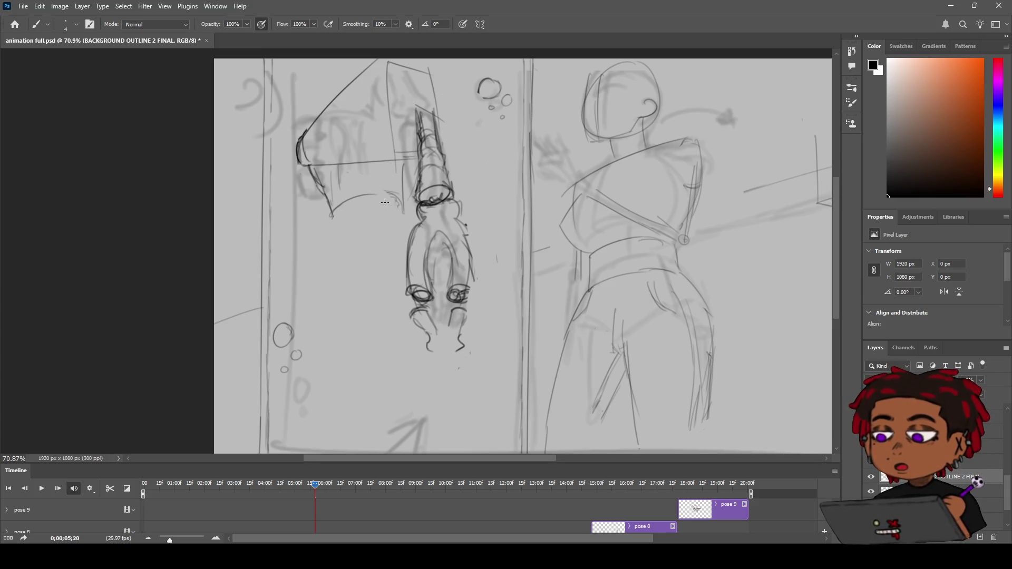
key(e)
key(b)
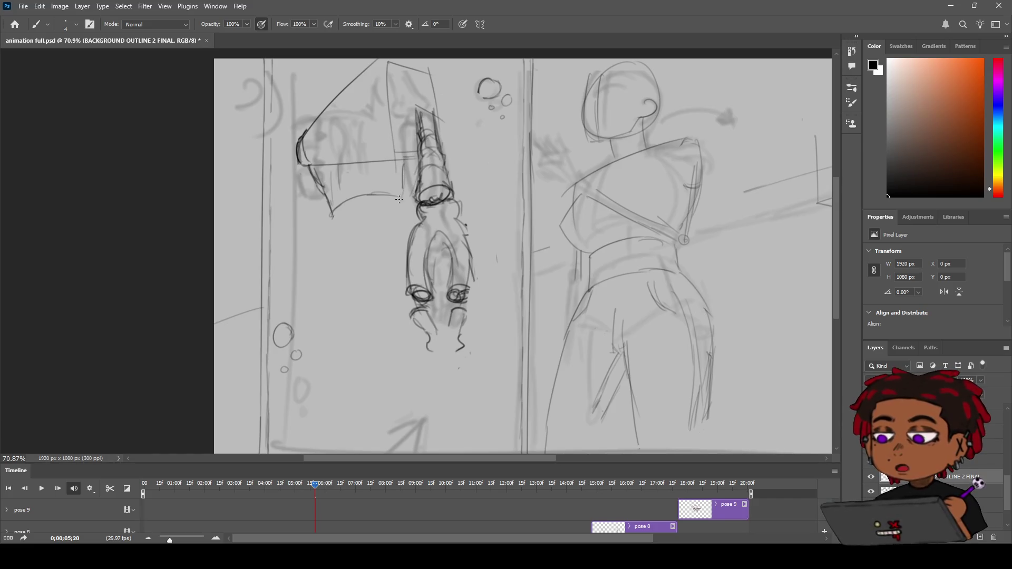
Draw the cuff's lower edge, zoom out to check, then start the oval's top curve
mouse_move(406, 203)
mouse_down()
mouse_move(383, 217)
mouse_move(345, 216)
mouse_move(359, 211)
mouse_up()
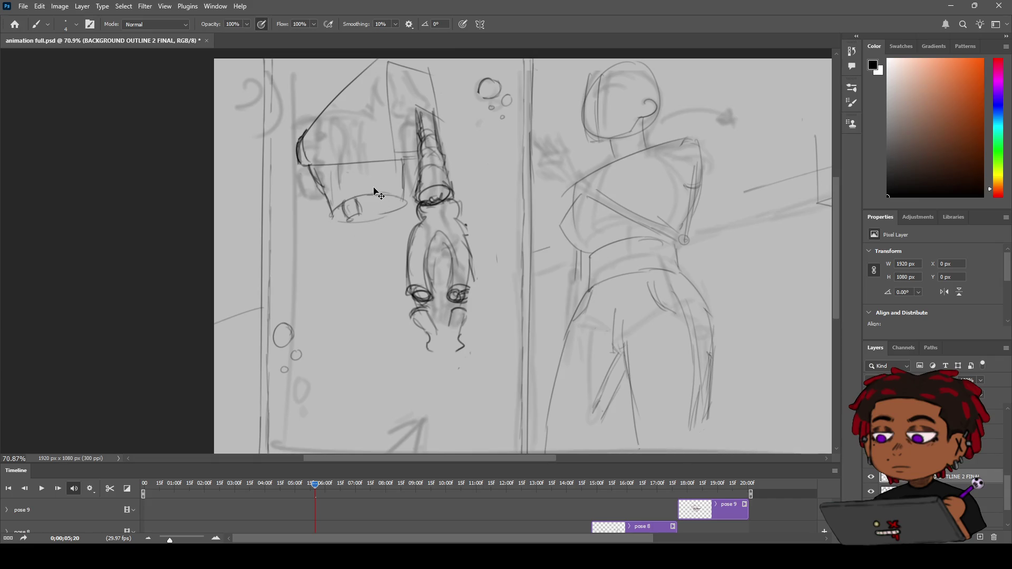
key(z)
mouse_move(381, 194)
mouse_down()
mouse_move(311, 224)
mouse_move(345, 217)
mouse_up()
key(b)
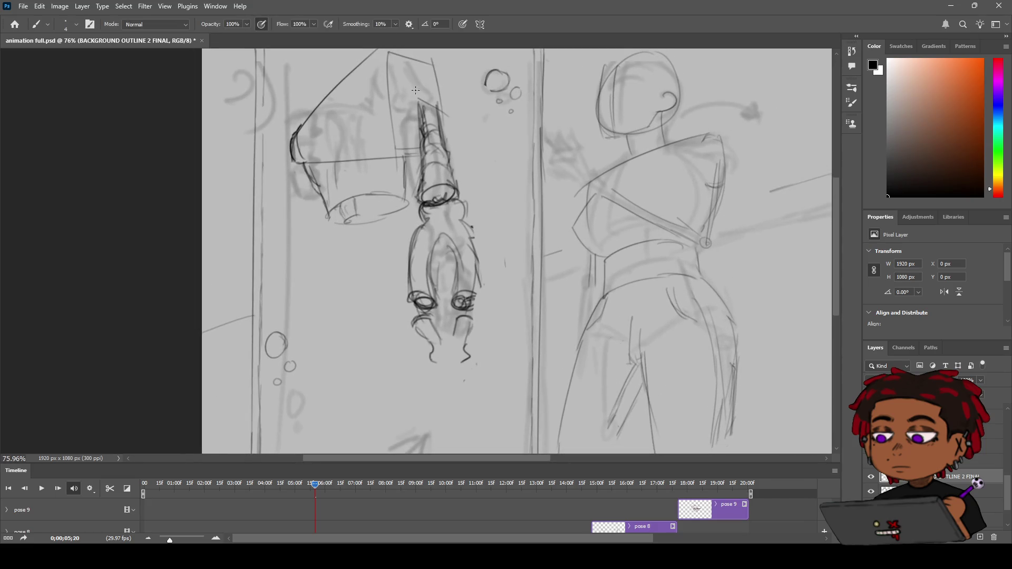
mouse_move(402, 114)
mouse_down()
mouse_move(447, 104)
mouse_move(450, 113)
mouse_move(433, 95)
mouse_move(407, 105)
mouse_up()
Add a short line on the cuff and darken its top edge
drag(403, 90, 405, 100)
drag(411, 104, 424, 95)
key(z)
mouse_move(418, 107)
mouse_down()
mouse_move(379, 105)
mouse_move(447, 98)
mouse_up()
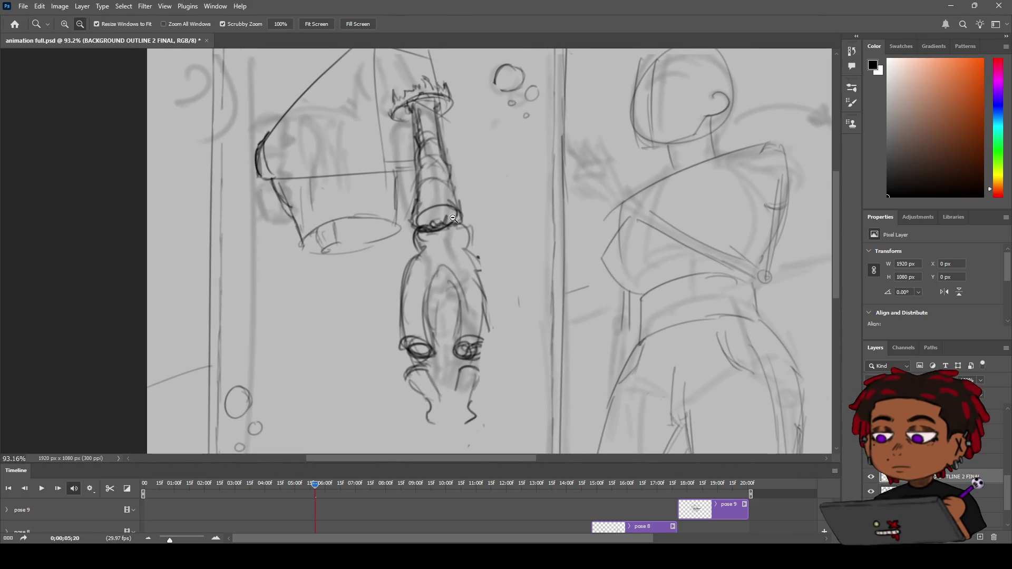
Erase the old, misplaced cuff lines and redraw the cuff's curved lower edge
key(e)
mouse_move(439, 211)
mouse_down()
mouse_move(419, 226)
mouse_move(459, 228)
mouse_up()
key(b)
key(e)
key(b)
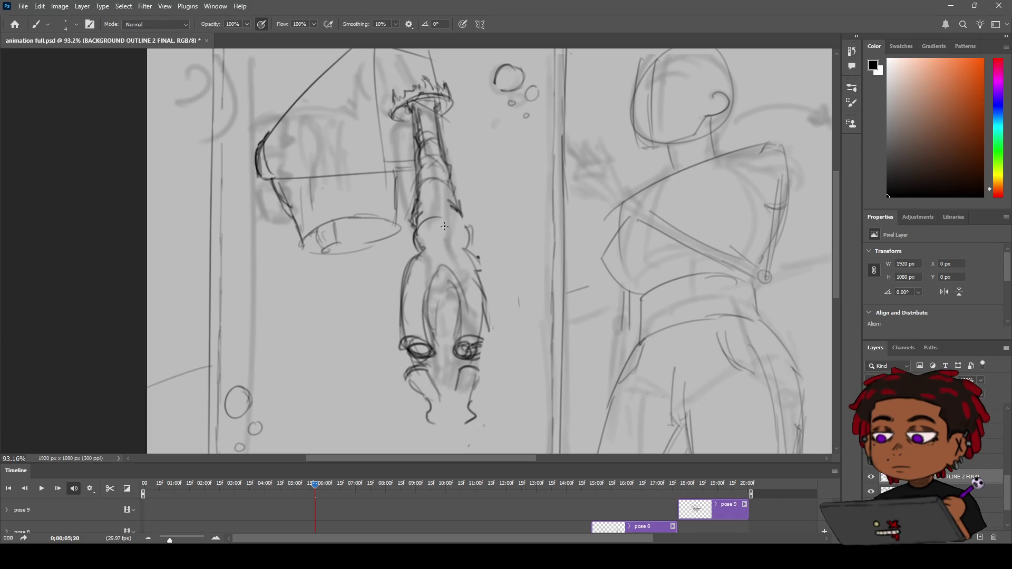
mouse_move(436, 219)
mouse_down()
mouse_move(417, 229)
mouse_move(464, 217)
mouse_move(470, 247)
mouse_move(440, 222)
mouse_move(417, 226)
mouse_up()
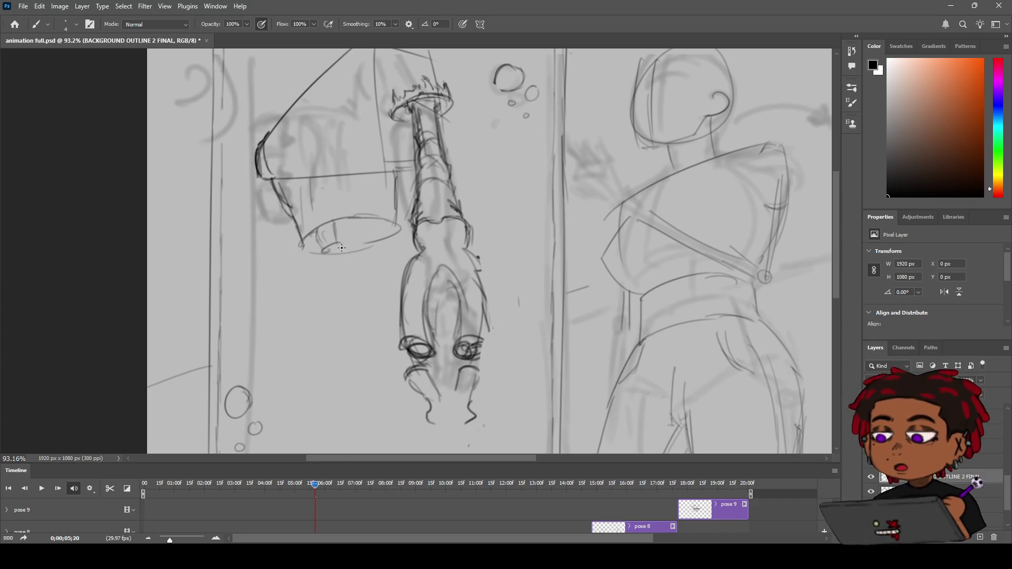
Sketch a short line and the outline of a small cylinder inside the cuff opening
key(z)
scroll(352, 234, down, 1)
key(b)
scroll(360, 208, up, 1)
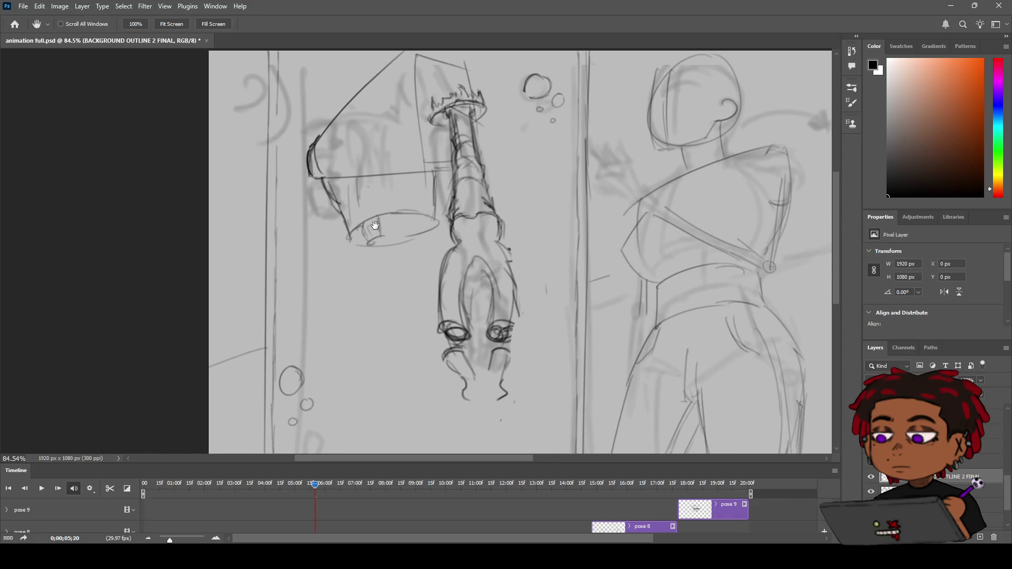
drag(361, 221, 353, 246)
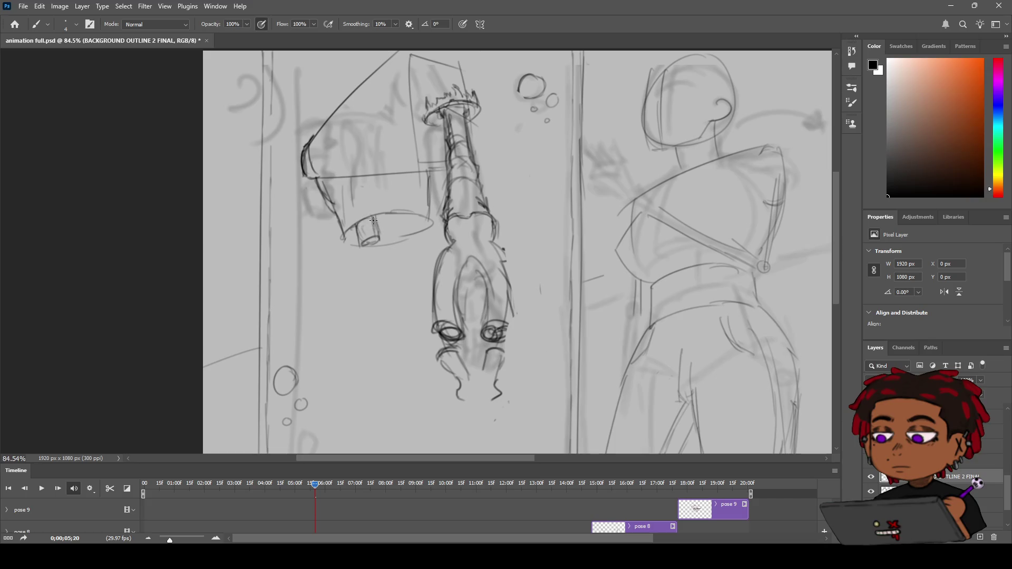
mouse_move(353, 228)
mouse_down()
mouse_move(368, 217)
mouse_move(359, 222)
mouse_move(377, 239)
mouse_up()
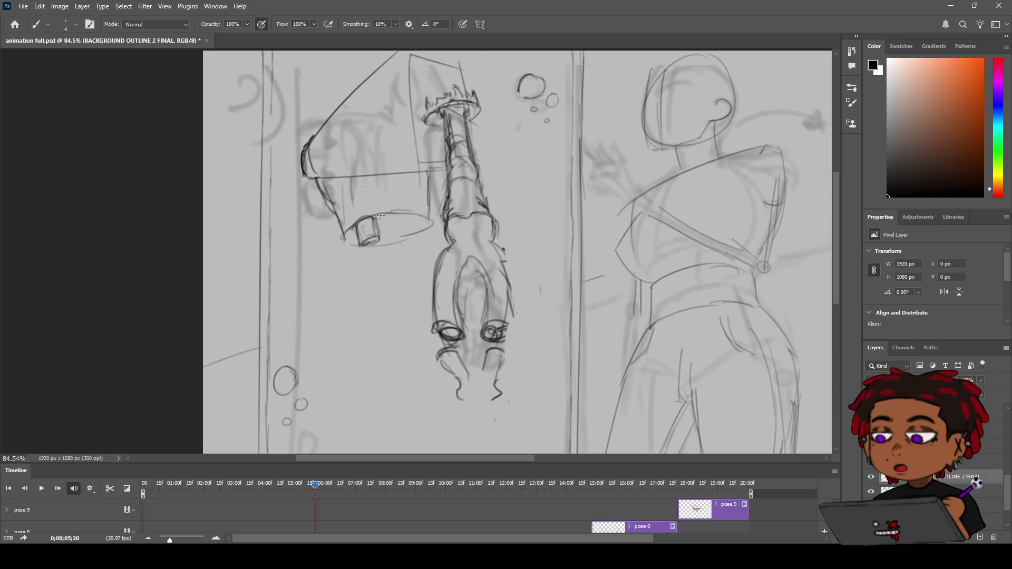
Recentre the view on the sleeve and zoom to 167% on its outer tip
key(space)
mouse_move(395, 192)
mouse_down()
mouse_move(402, 429)
mouse_move(420, 275)
mouse_move(457, 269)
mouse_up()
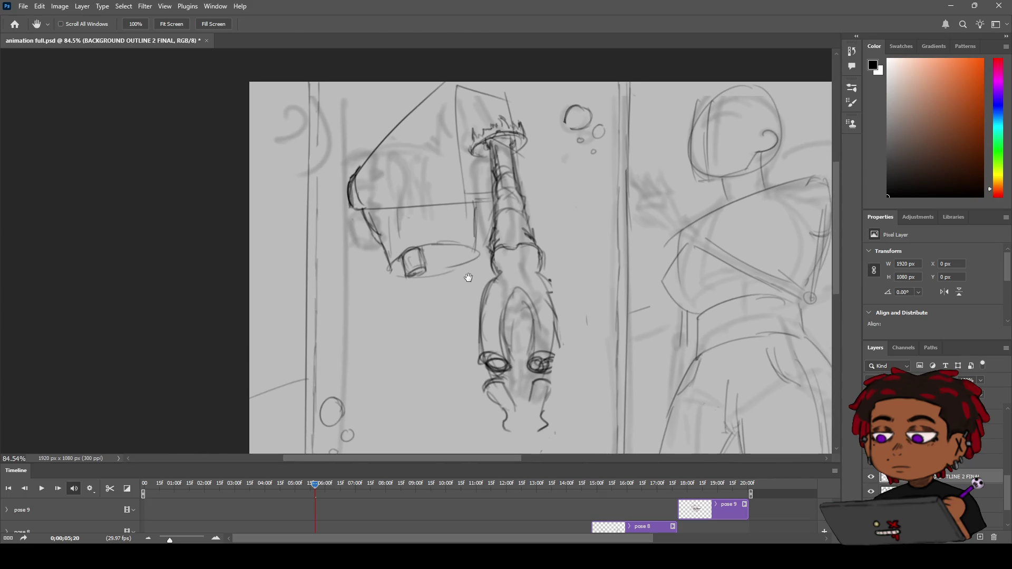
key(z)
drag(345, 165, 420, 167)
key(b)
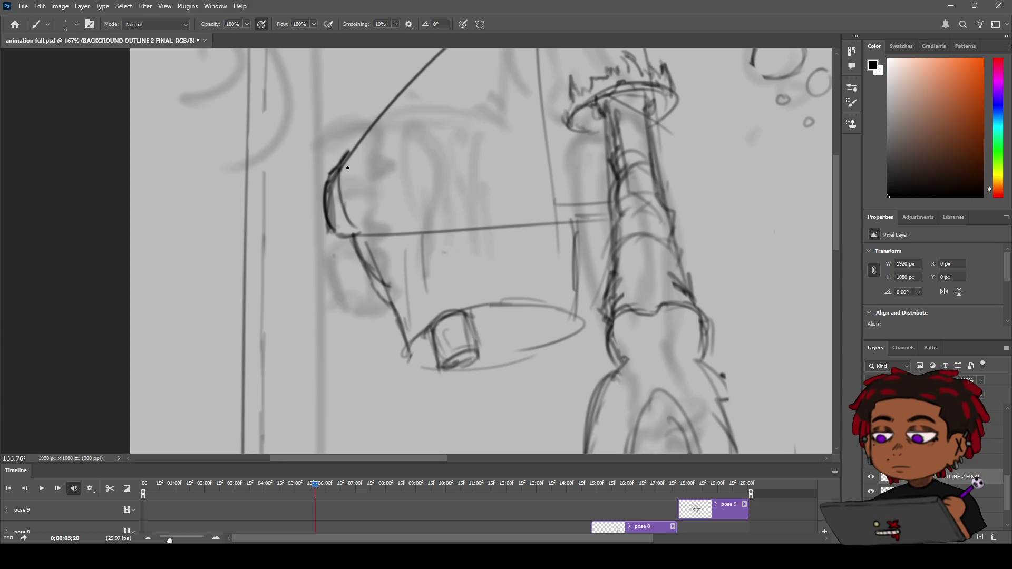
Dot the sleeve tip, thicken its curved outline top and bottom, then advance the timeline eight frames
mouse_move(344, 177)
mouse_down()
mouse_move(357, 225)
mouse_move(350, 237)
mouse_up()
mouse_move(335, 173)
mouse_down()
mouse_move(328, 191)
mouse_move(332, 180)
mouse_up()
drag(335, 229, 350, 234)
key(Right)
key(Right)
key(Right)
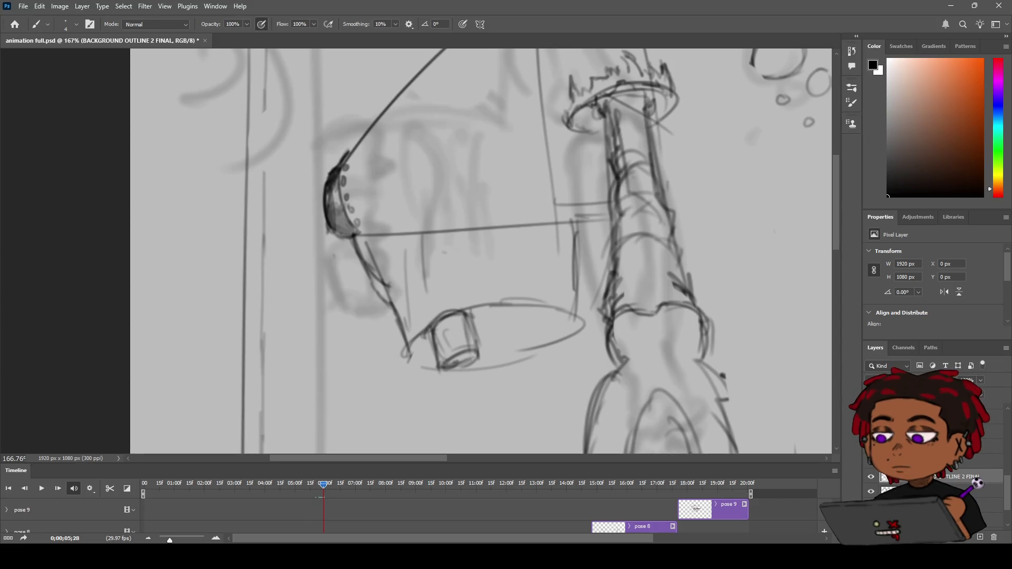
key(z)
scroll(404, 183, down, 4)
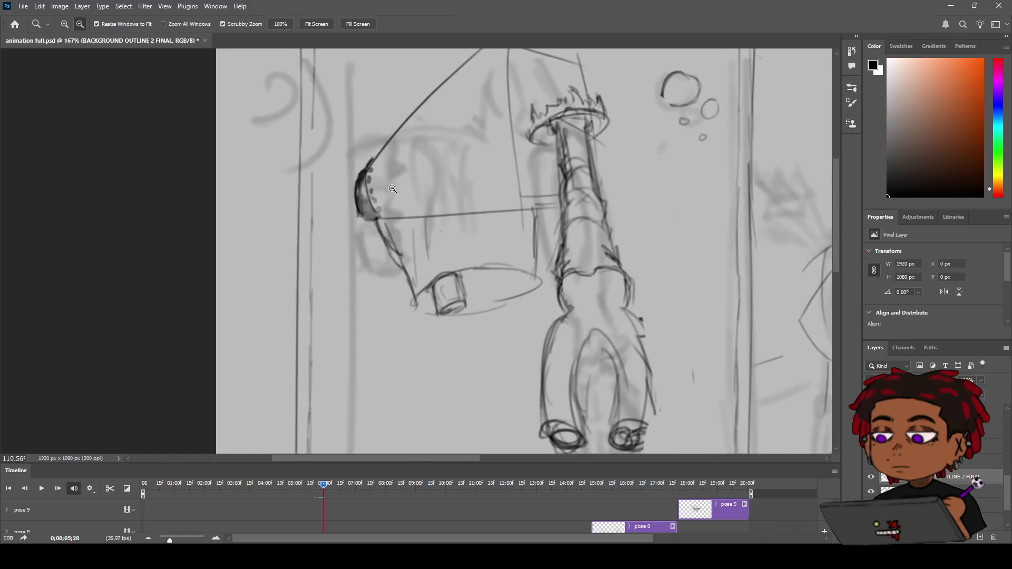
scroll(405, 183, up, 4)
scroll(405, 183, down, 3)
key(space)
mouse_move(401, 196)
mouse_down()
mouse_move(386, 169)
mouse_move(404, 176)
mouse_move(421, 163)
mouse_up()
scroll(421, 164, down, 5)
scroll(411, 158, up, 2)
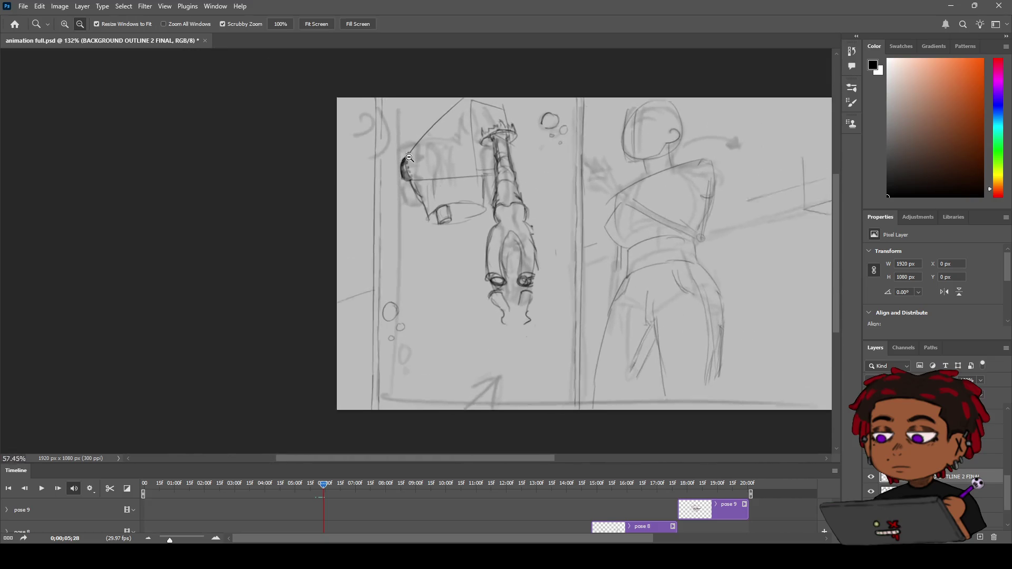
scroll(411, 158, down, 1)
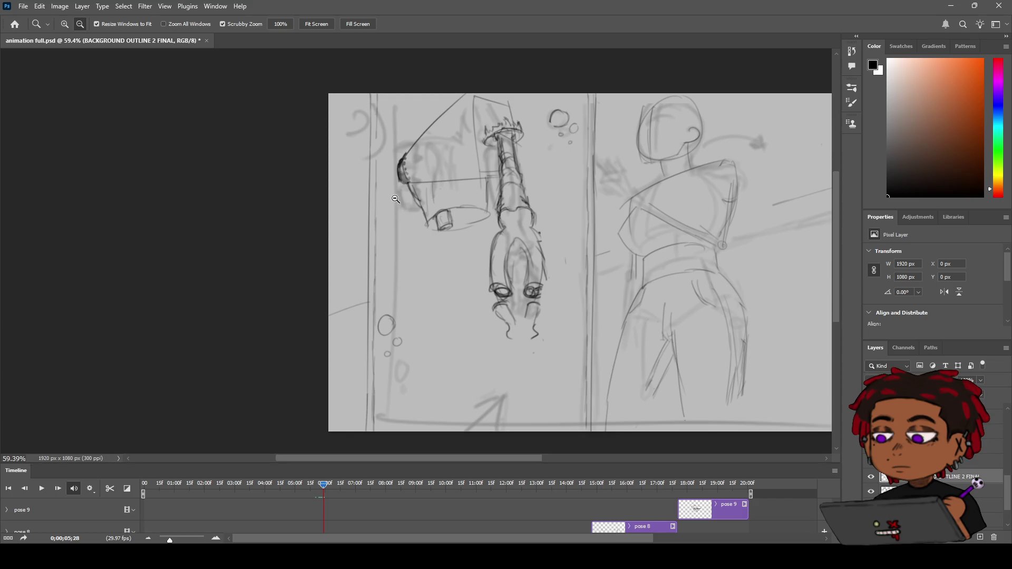
scroll(396, 200, up, 3)
drag(437, 168, 399, 183)
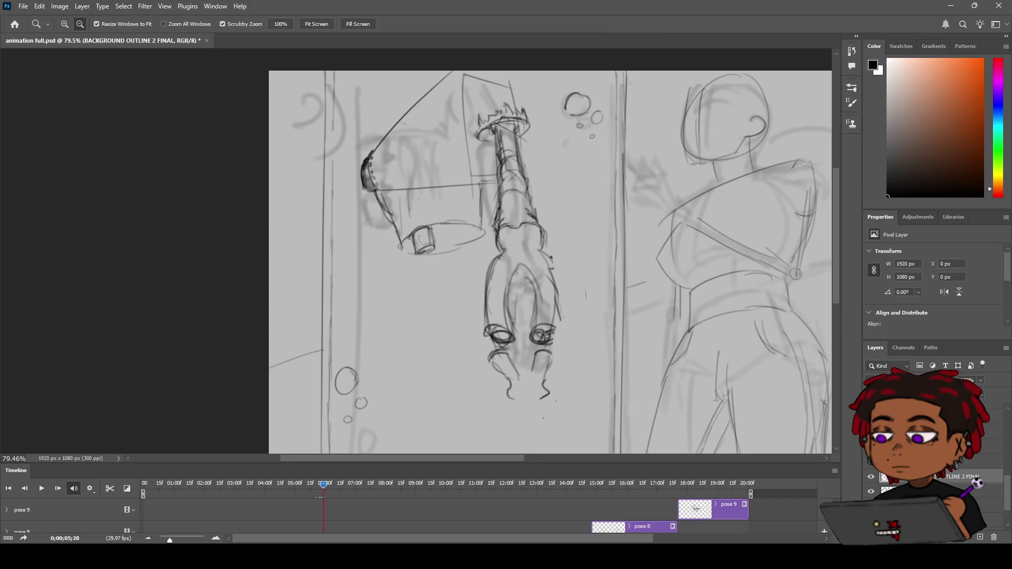
mouse_move(425, 225)
mouse_down()
mouse_move(391, 225)
mouse_move(456, 211)
mouse_up()
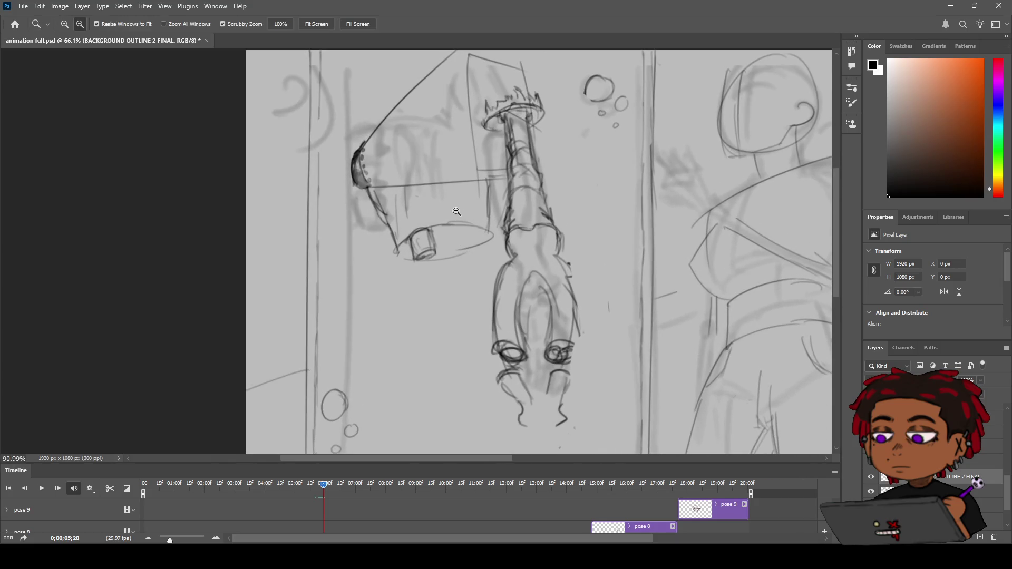
mouse_move(394, 232)
mouse_down()
mouse_move(414, 225)
mouse_move(413, 205)
mouse_move(408, 220)
mouse_move(419, 216)
mouse_up()
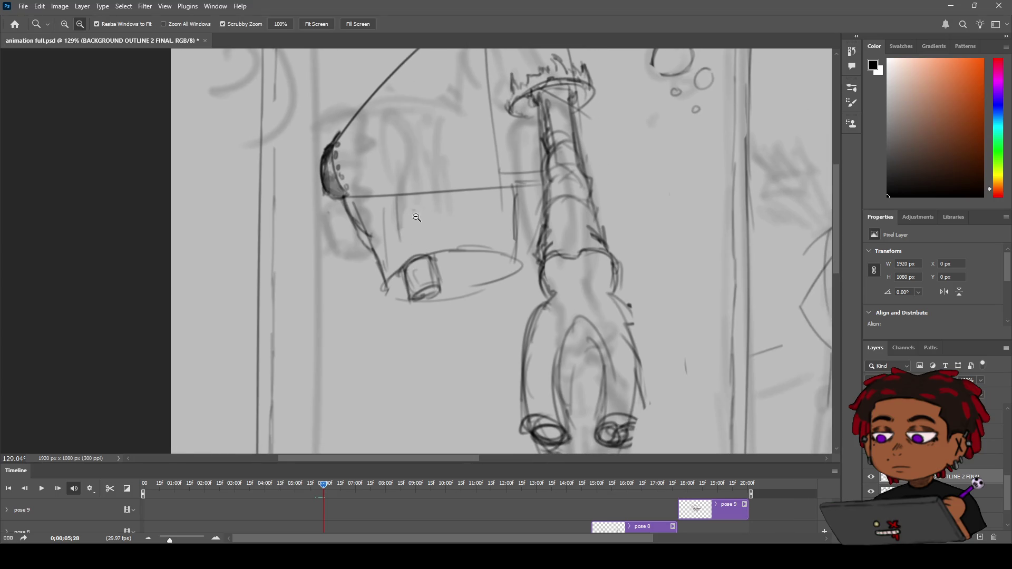
alt+click(418, 216)
mouse_move(432, 213)
mouse_down()
mouse_move(422, 214)
mouse_move(446, 213)
mouse_move(428, 204)
mouse_move(443, 211)
mouse_move(376, 217)
mouse_up()
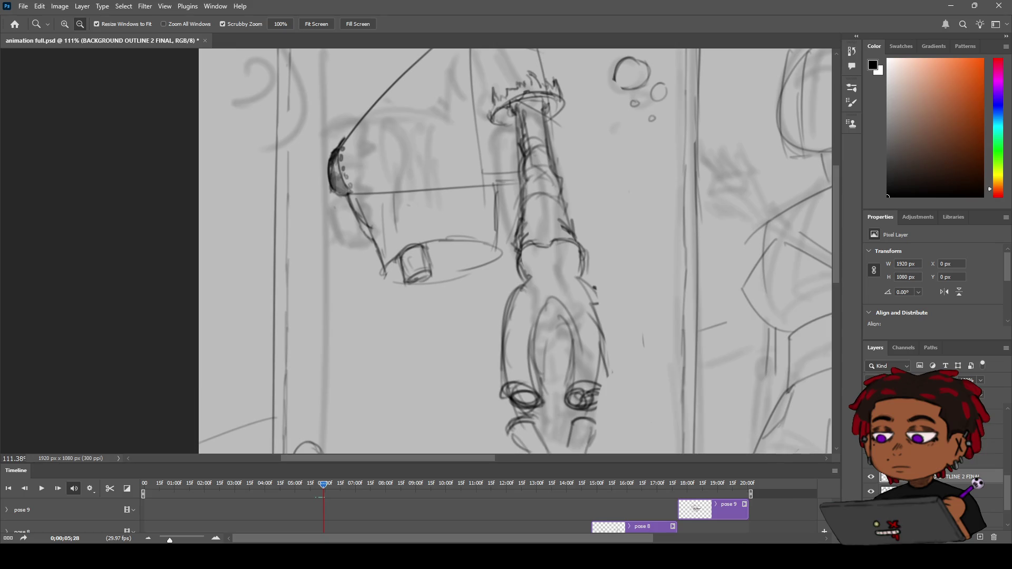
drag(352, 187, 372, 175)
key(b)
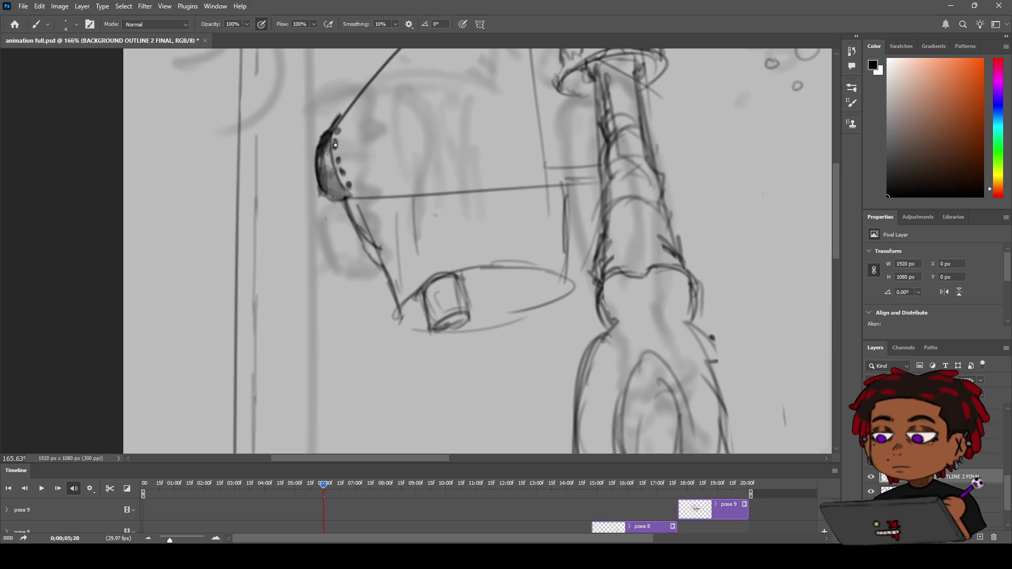
key(z)
mouse_move(363, 146)
mouse_down()
mouse_move(337, 154)
mouse_move(356, 158)
mouse_move(335, 156)
mouse_move(349, 153)
mouse_up()
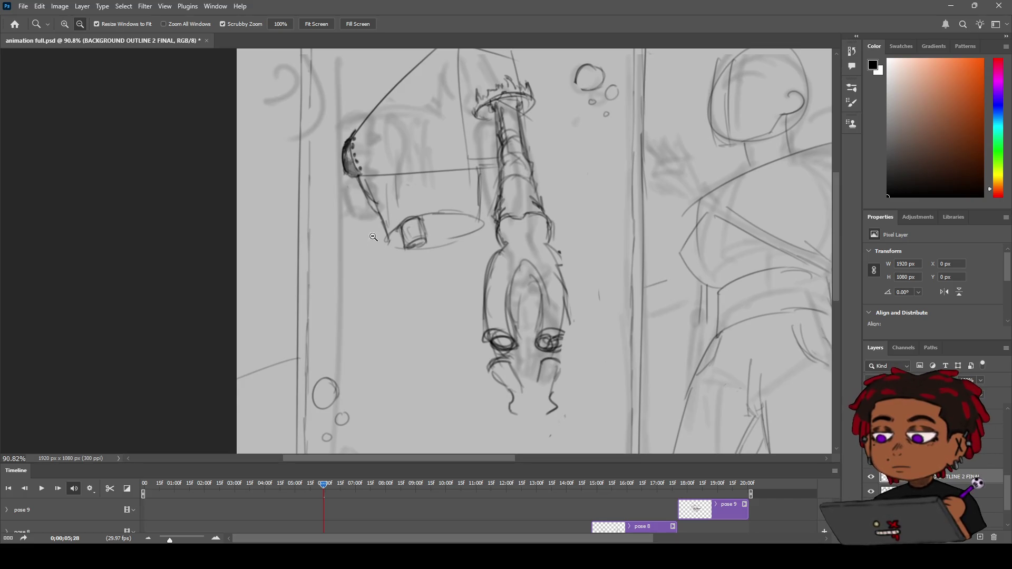
Zoom out and erase the dark lines of the hanging figure's lower part
drag(405, 219, 417, 210)
key(e)
mouse_move(515, 313)
mouse_down()
mouse_move(476, 353)
mouse_move(556, 353)
mouse_move(486, 273)
mouse_move(466, 276)
mouse_move(547, 280)
mouse_move(527, 258)
mouse_move(546, 259)
mouse_move(490, 252)
mouse_move(481, 266)
mouse_up()
Sketch the wrist cuff strokes with an inverted-V notch at its centre
key(b)
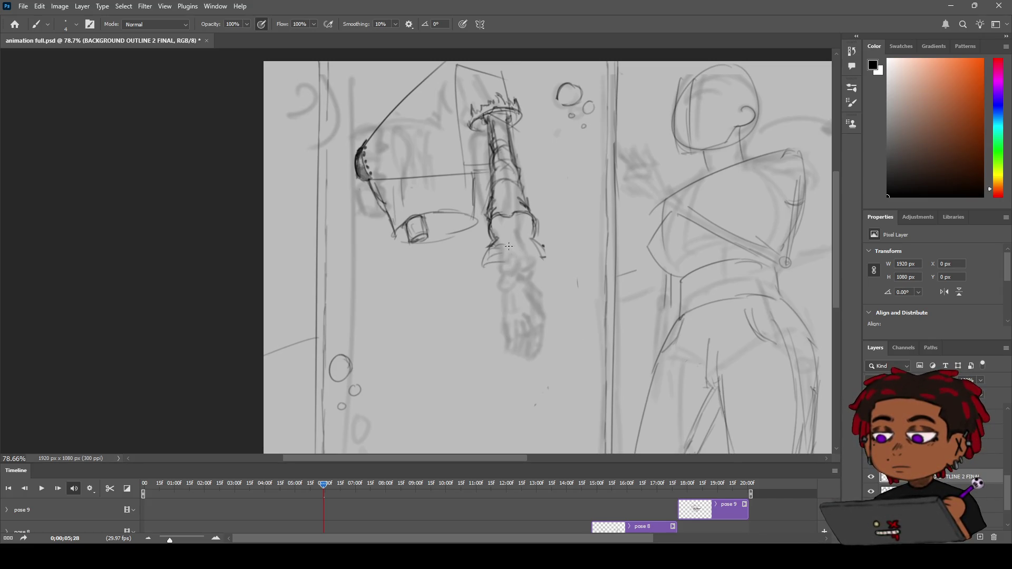
mouse_move(505, 260)
mouse_down()
mouse_move(485, 267)
mouse_move(505, 263)
mouse_up()
drag(543, 248, 527, 249)
mouse_move(508, 260)
mouse_down()
mouse_move(514, 242)
mouse_move(519, 257)
mouse_move(553, 232)
mouse_move(536, 228)
mouse_up()
key(z)
Draw strokes down the cuff and along its right side, undoing a stray lower-left stroke
key(b)
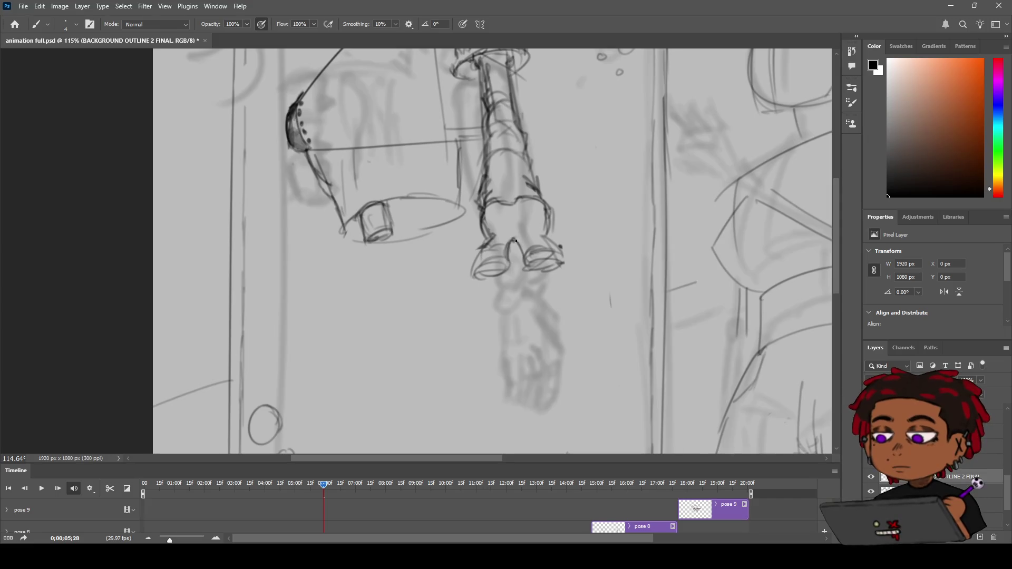
drag(519, 240, 526, 259)
drag(527, 253, 547, 256)
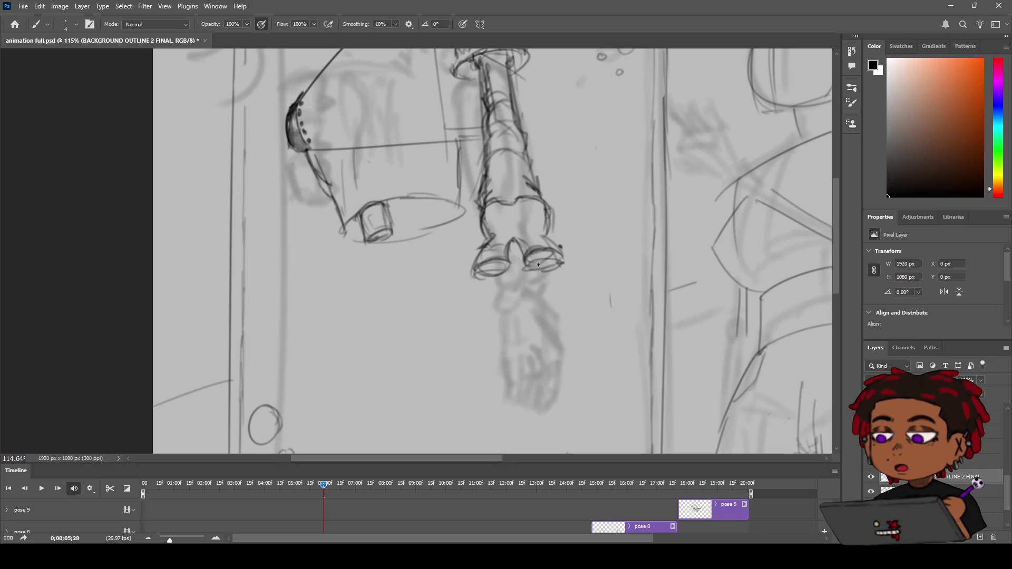
mouse_move(467, 280)
mouse_down()
mouse_move(515, 272)
mouse_move(506, 271)
mouse_up()
key(ctrl+z)
Stop the accidental timeline playback and move the playhead back to frame 05;01
key(w)
key(e)
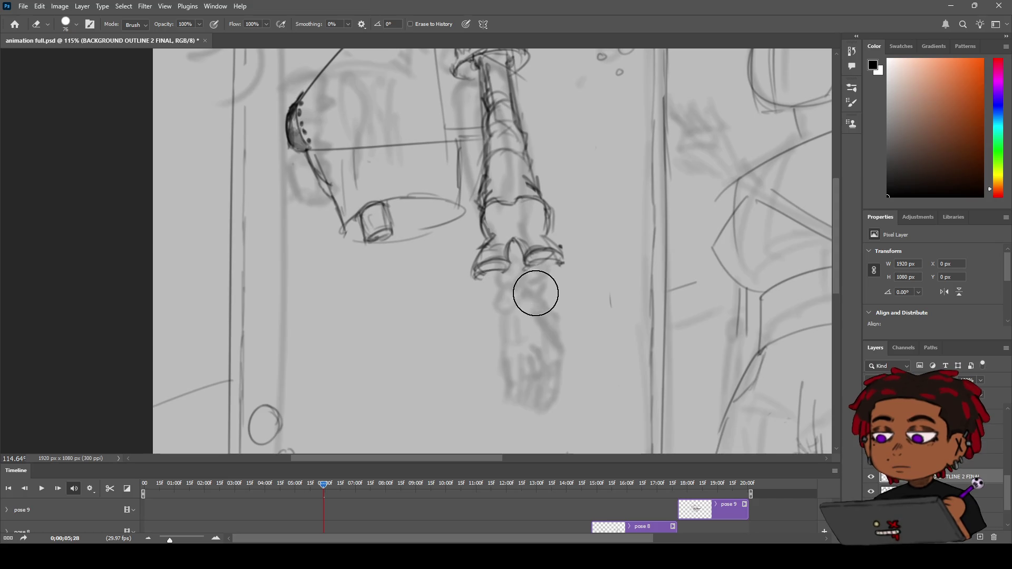
key(space)
key(b)
key(space)
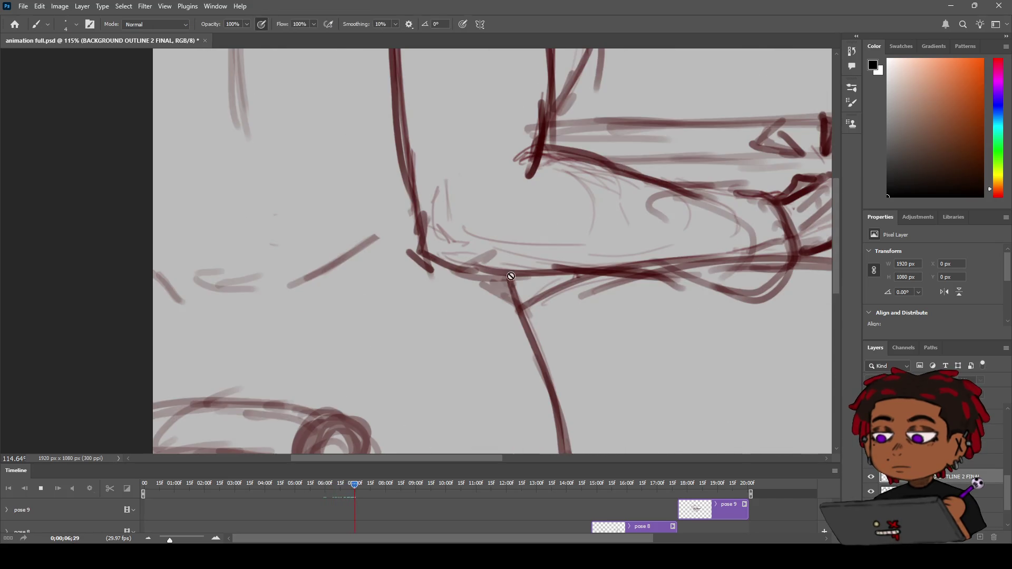
click(317, 483)
click(296, 483)
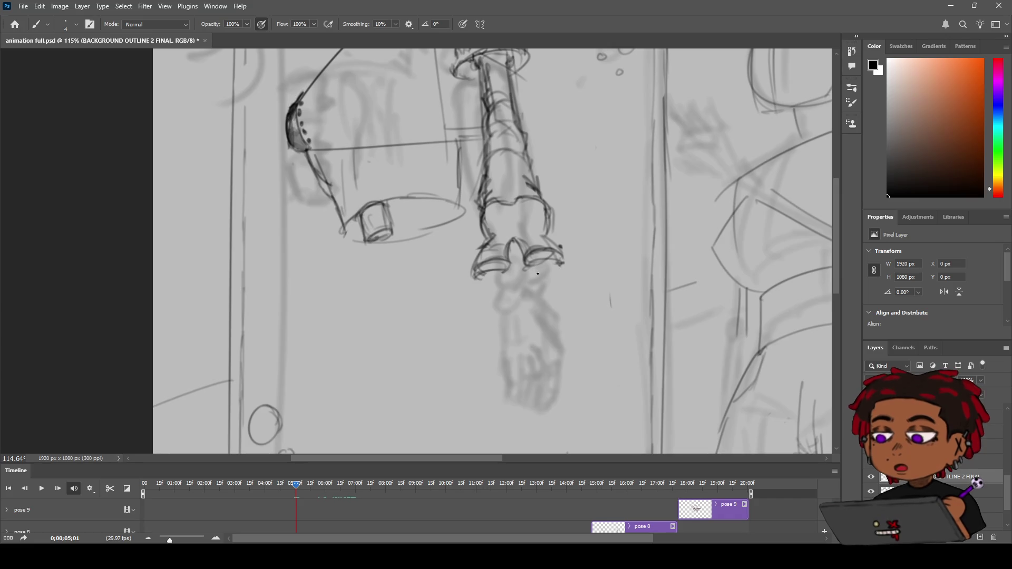
Outline the hand's bottom, lower-left and middle edges and draw the wrist contours below
drag(527, 270, 562, 262)
drag(476, 276, 480, 291)
mouse_move(509, 270)
mouse_down()
mouse_move(517, 285)
mouse_move(554, 294)
mouse_up()
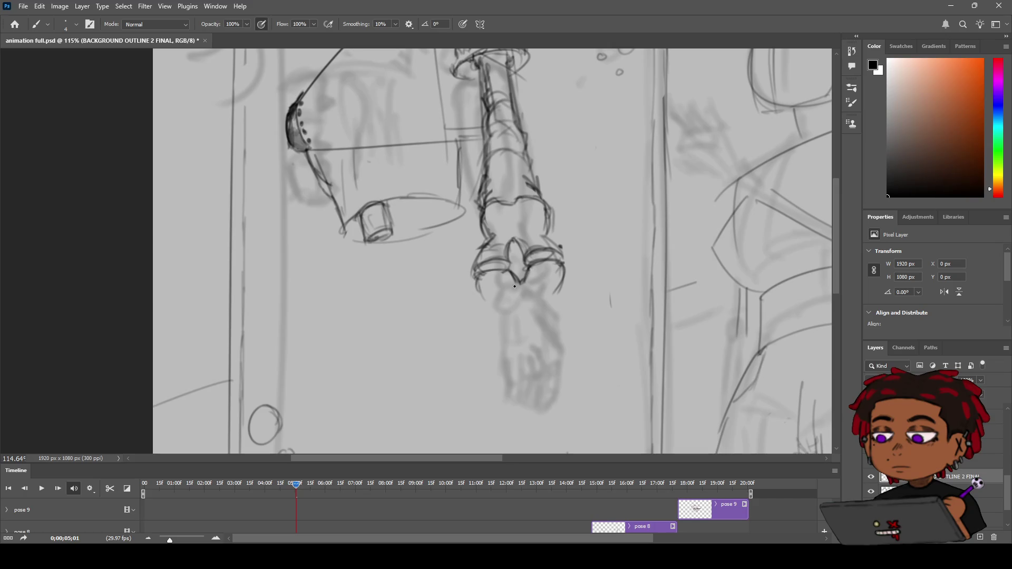
drag(477, 282, 504, 319)
mouse_move(526, 302)
mouse_down()
mouse_move(505, 309)
mouse_move(553, 304)
mouse_move(554, 294)
mouse_up()
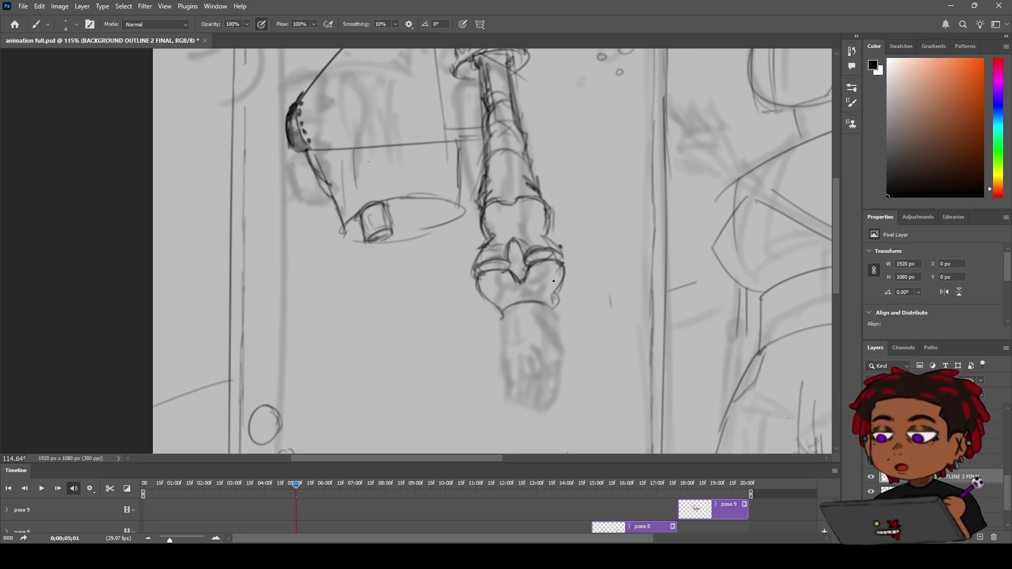
drag(501, 312, 500, 325)
drag(559, 291, 546, 312)
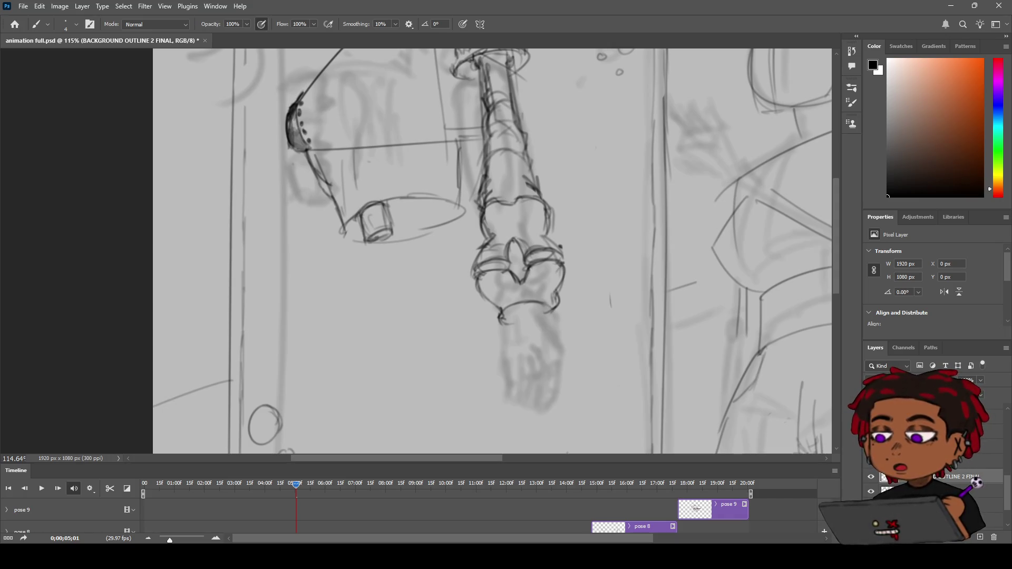
Zoom in on the hand and draw small rounded knuckle shapes below the cuff with a size-4 brush
key(e)
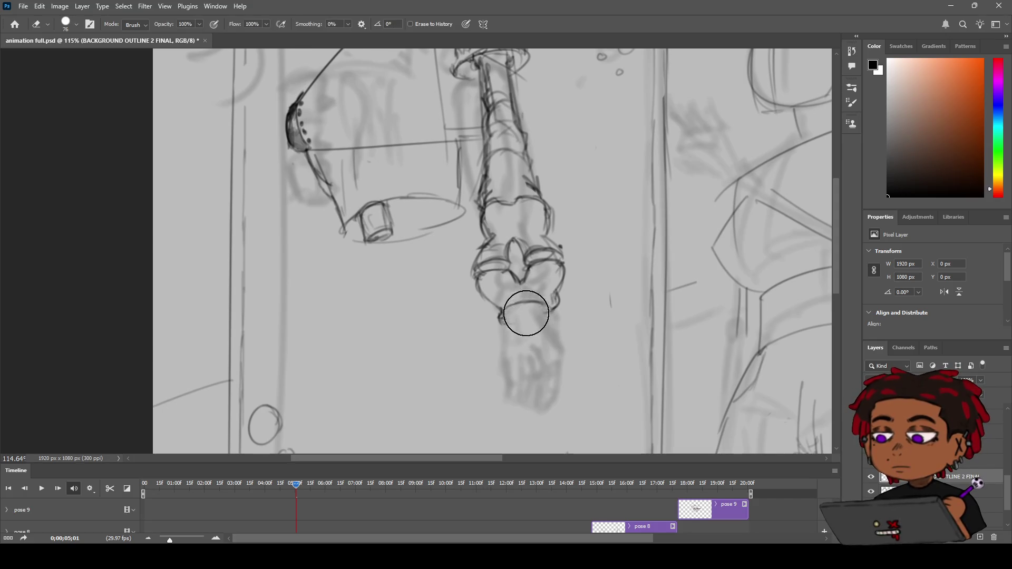
key(z)
mouse_move(549, 310)
mouse_down()
mouse_move(538, 311)
mouse_move(558, 311)
mouse_move(549, 311)
mouse_up()
key(e)
key(b)
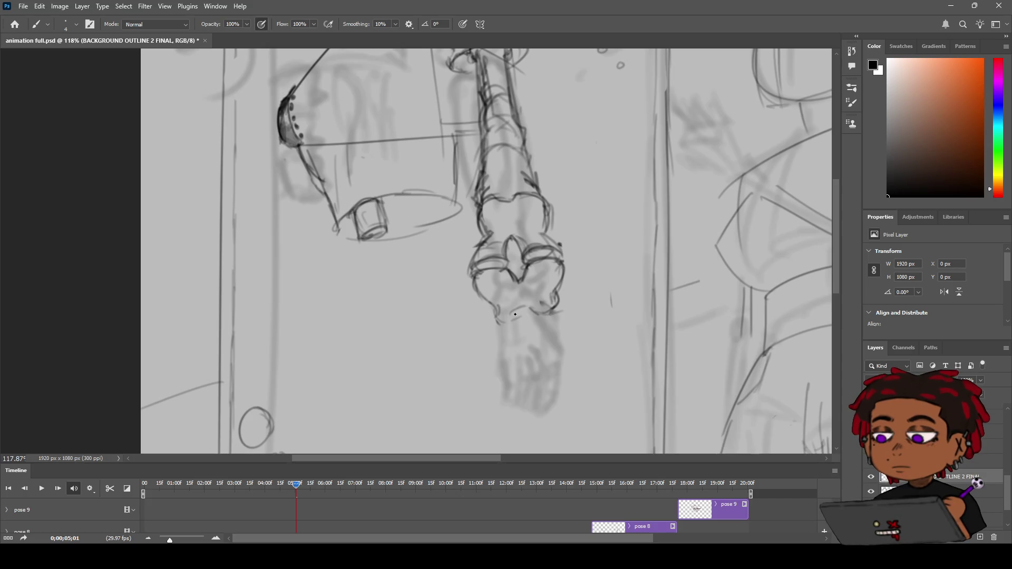
mouse_move(510, 317)
mouse_down()
mouse_move(505, 327)
mouse_move(527, 325)
mouse_move(504, 322)
mouse_move(536, 312)
mouse_move(511, 332)
mouse_move(526, 342)
mouse_move(519, 324)
mouse_move(566, 327)
mouse_move(506, 327)
mouse_move(562, 324)
mouse_up()
key(z)
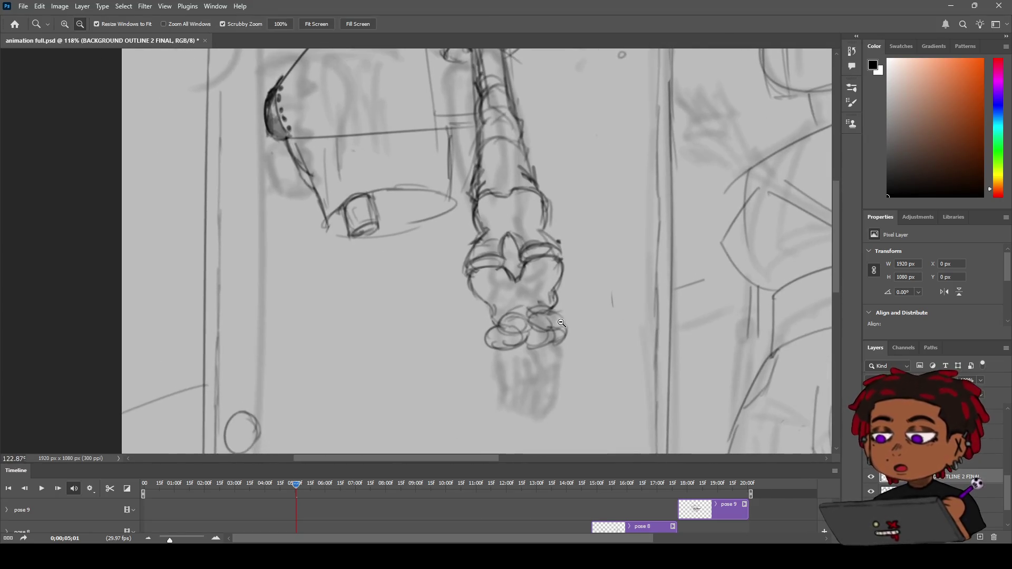
key(b)
drag(496, 334, 486, 313)
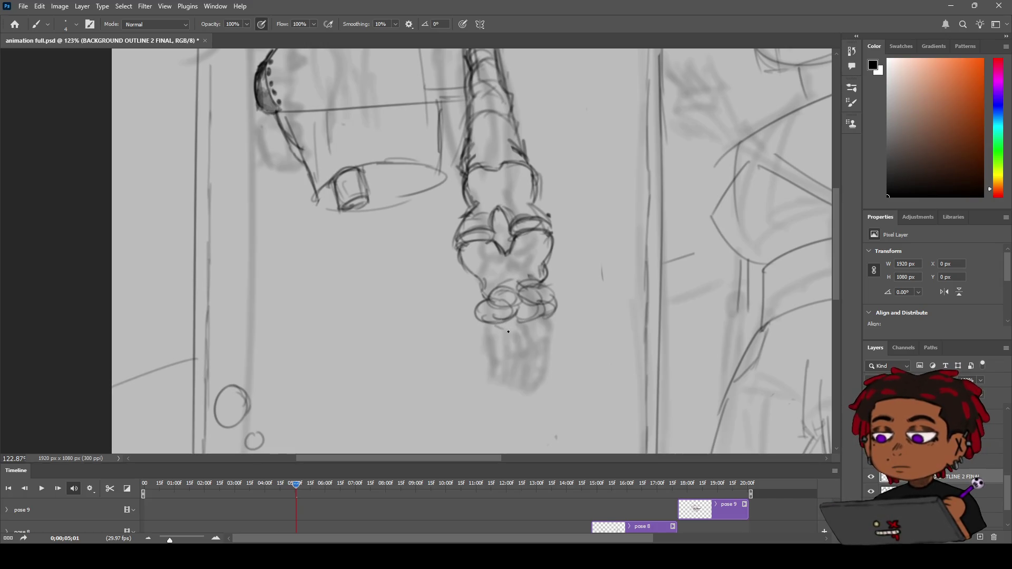
key(z)
scroll(555, 326, down, 4)
Erase and redraw the wrist lines joining the hanging figure's hand to its forearm
scroll(534, 327, up, 2)
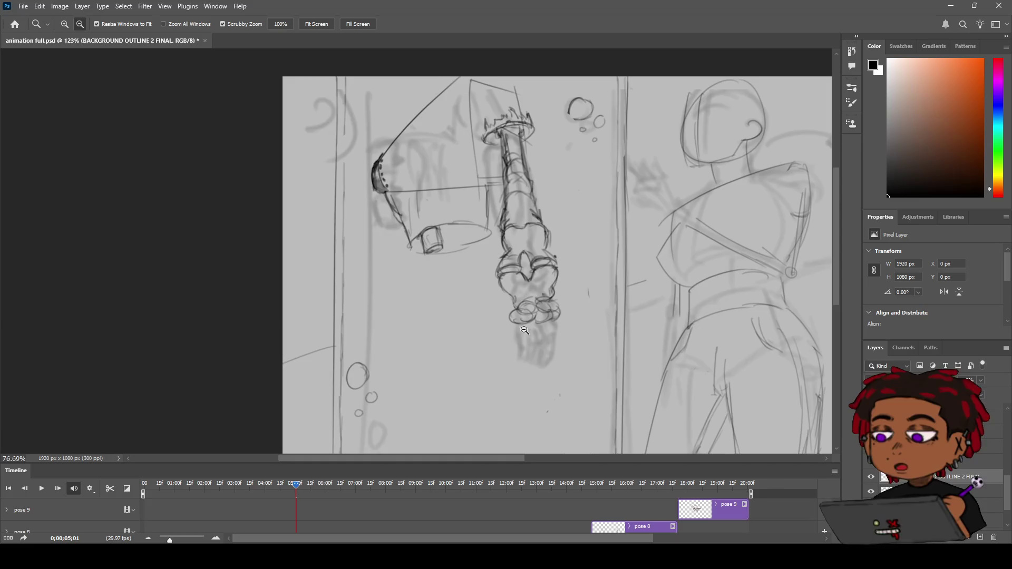
scroll(533, 328, up, 1)
scroll(526, 286, up, 1)
scroll(526, 286, down, 5)
scroll(525, 285, up, 4)
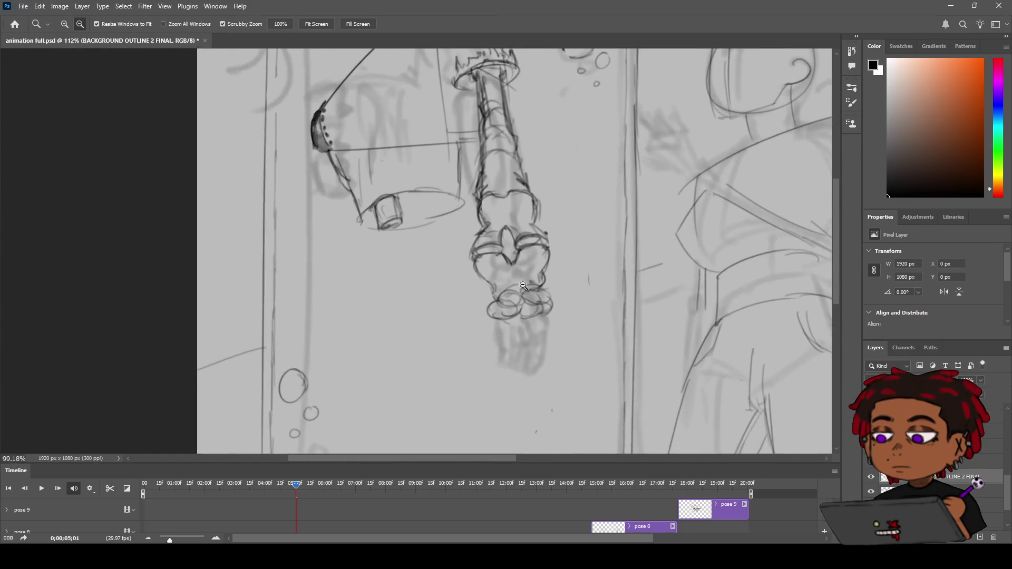
scroll(524, 285, up, 1)
key(e)
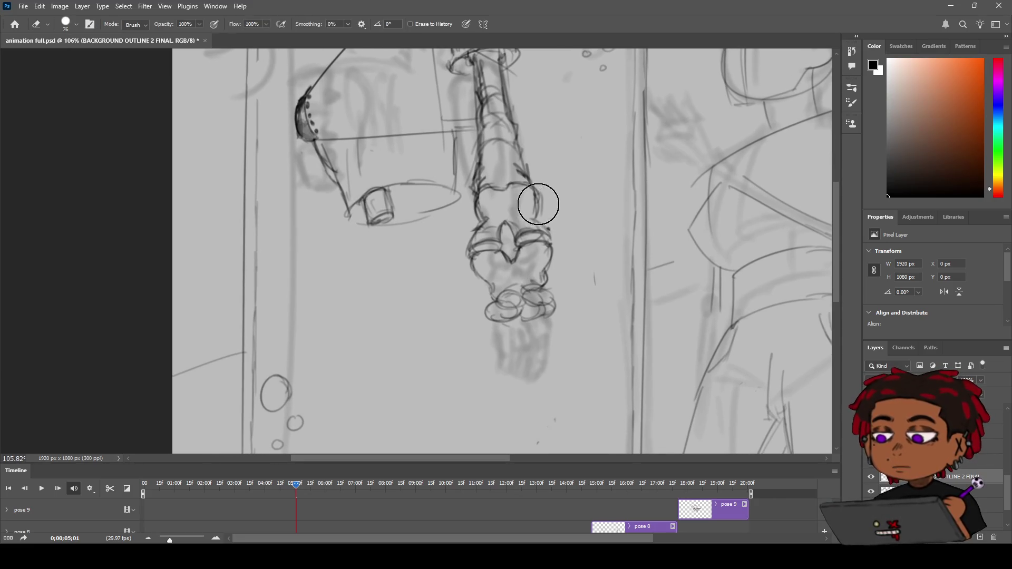
drag(482, 193, 488, 219)
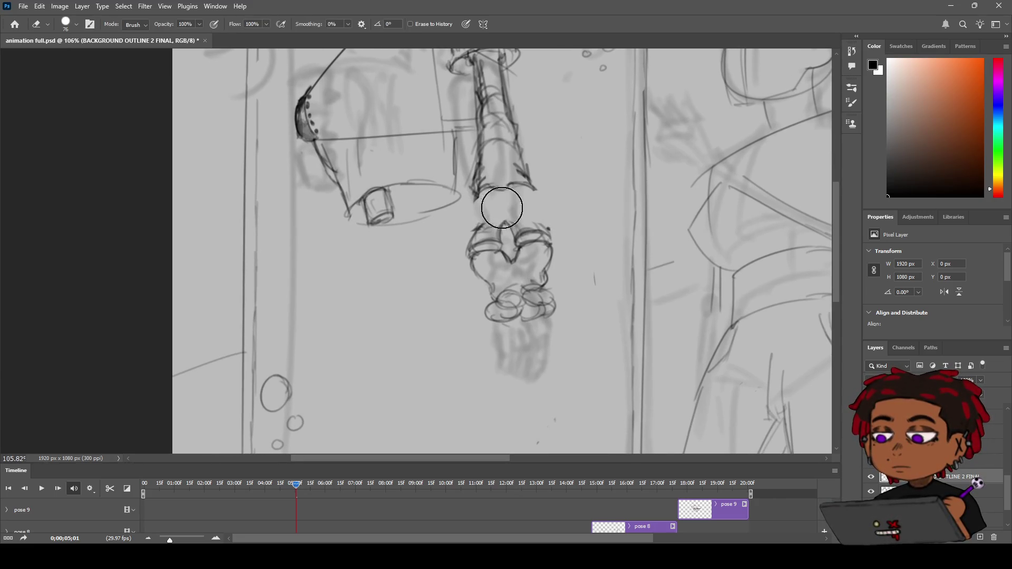
key(b)
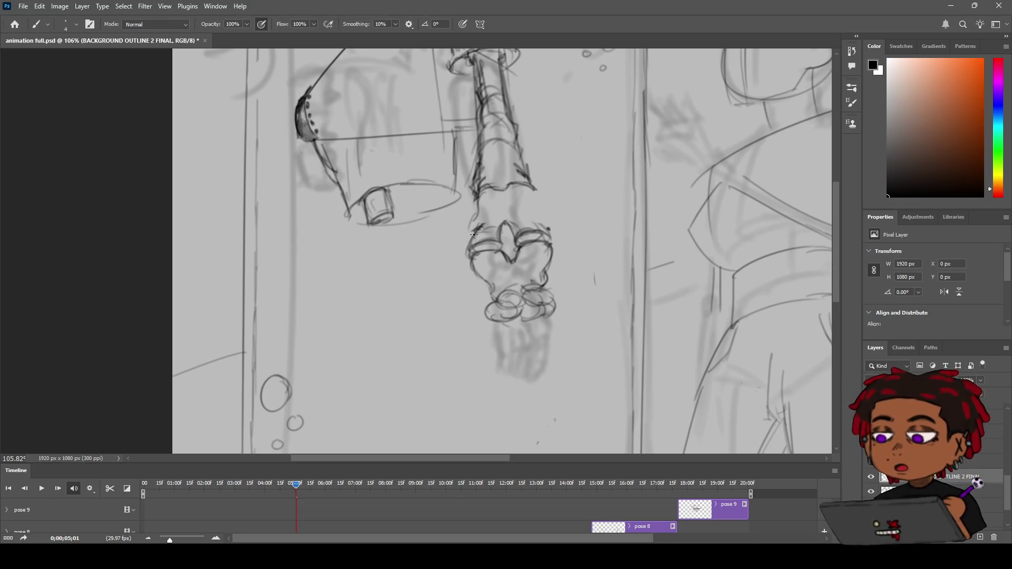
drag(481, 192, 469, 244)
mouse_move(494, 190)
mouse_down()
mouse_move(484, 198)
mouse_move(533, 211)
mouse_move(547, 236)
mouse_up()
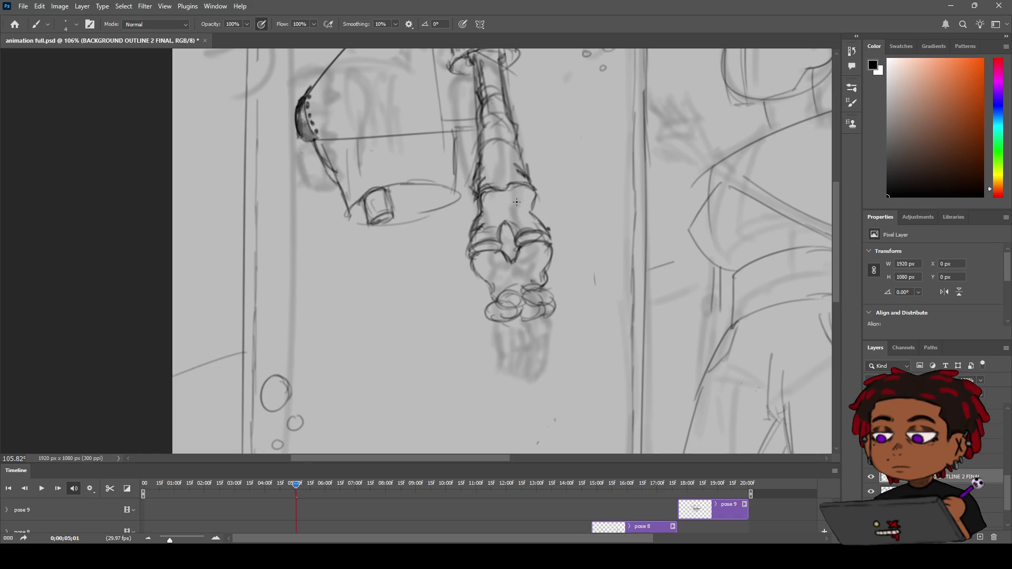
Zoom in on the hand, then recentre and zoom out to 105% to see both figures
key(z)
drag(505, 212, 526, 206)
drag(570, 239, 570, 239)
key(b)
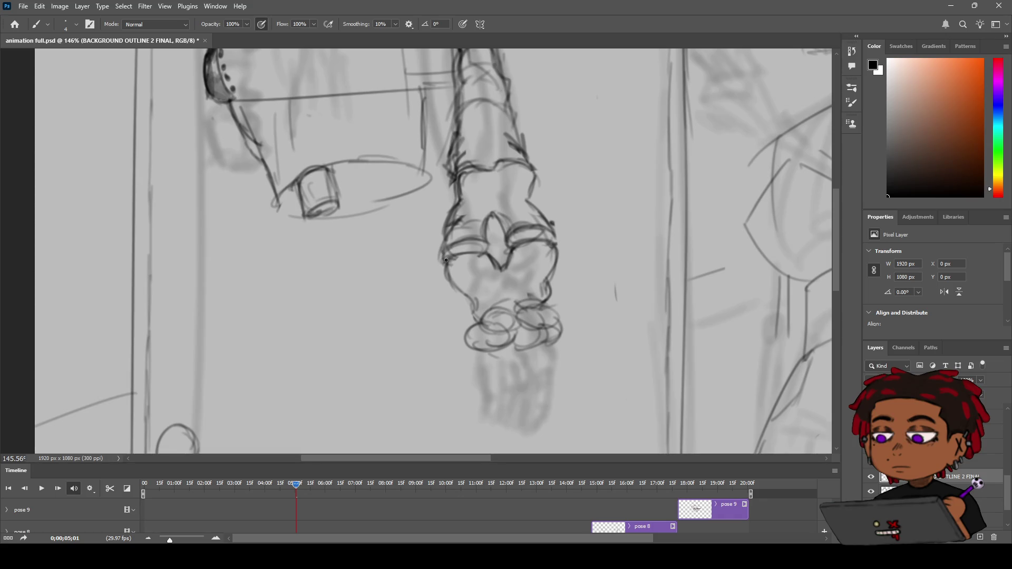
key(e)
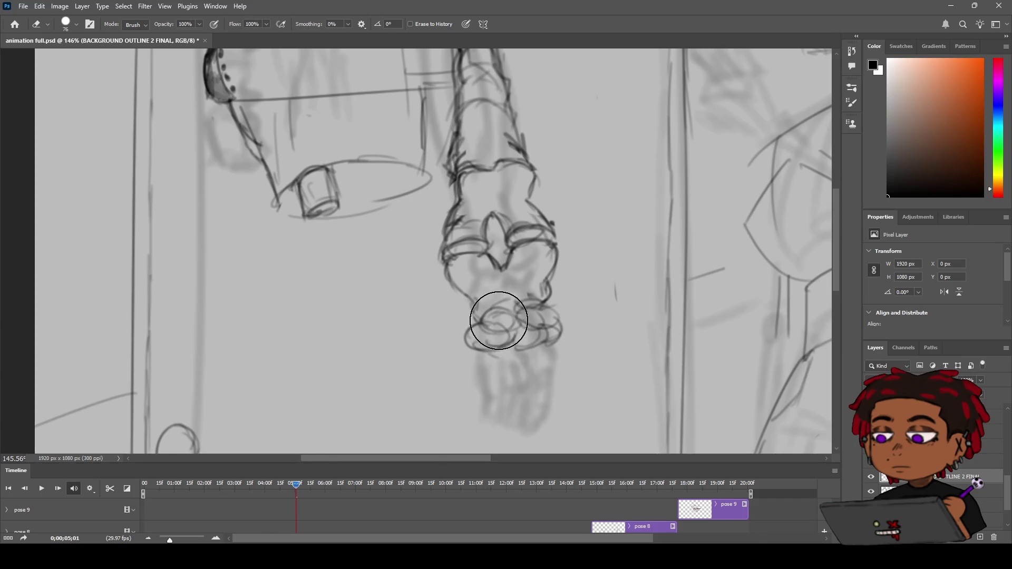
key(b)
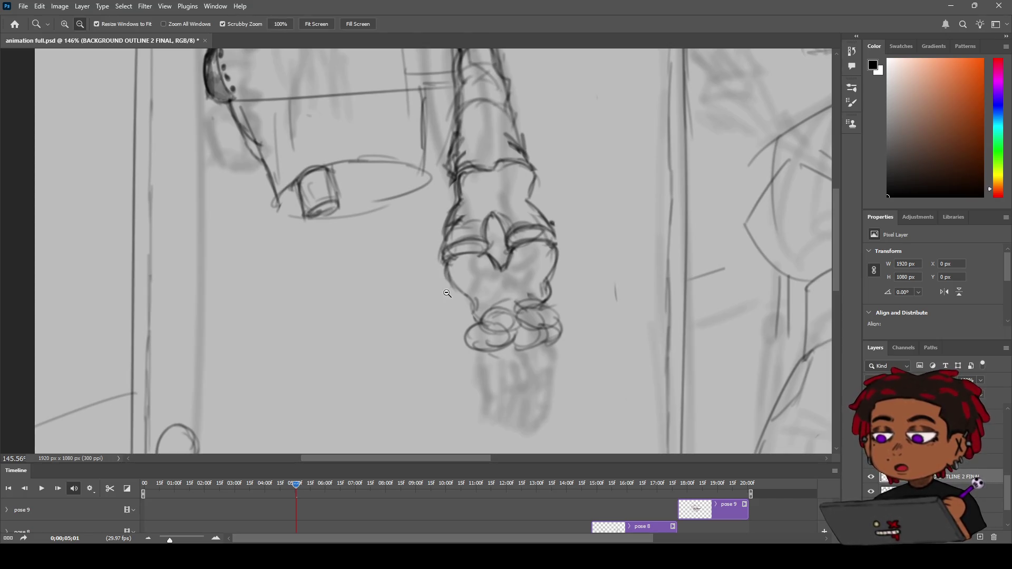
drag(484, 288, 456, 240)
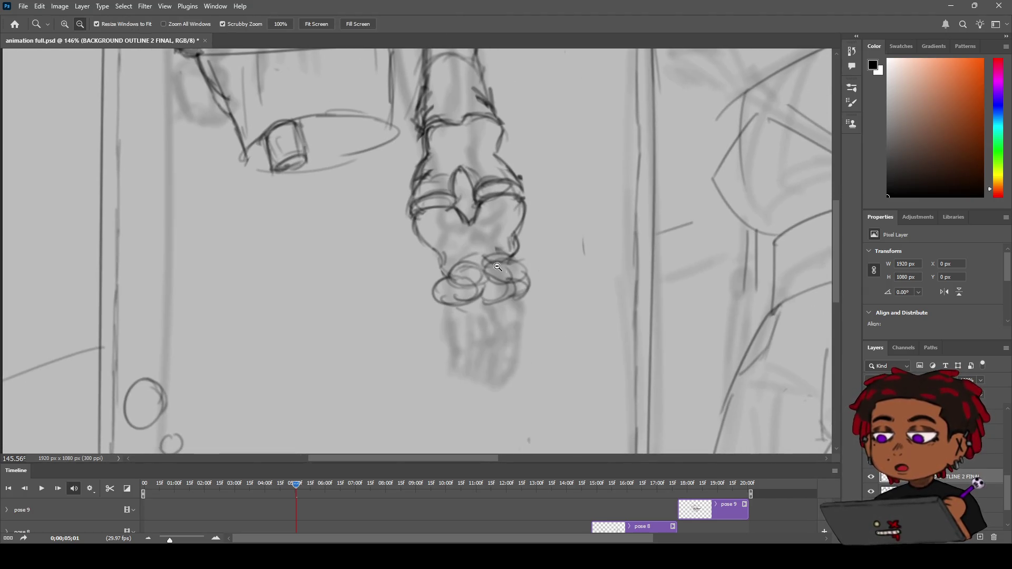
ctrl+alt+click(501, 265)
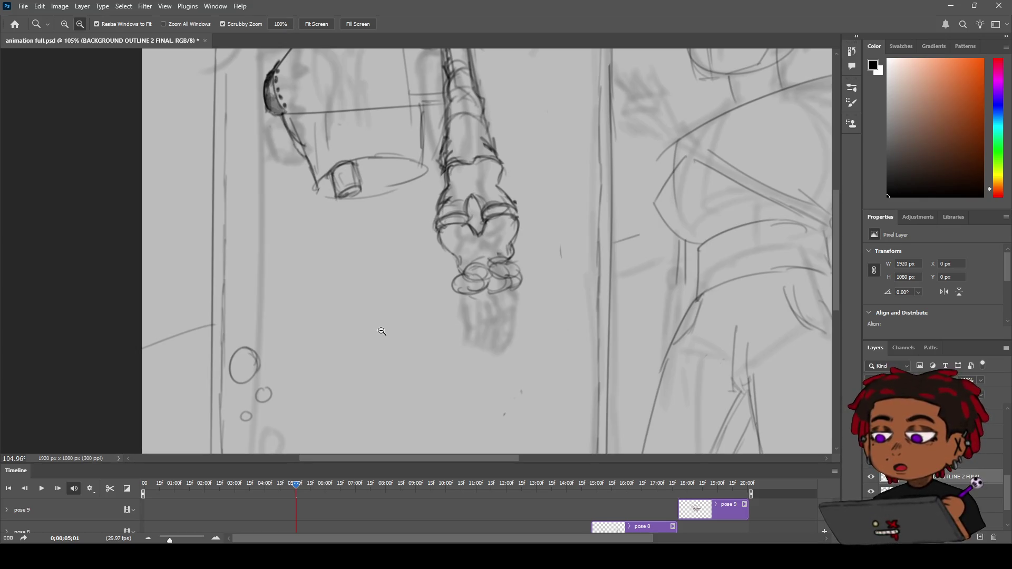
key(b)
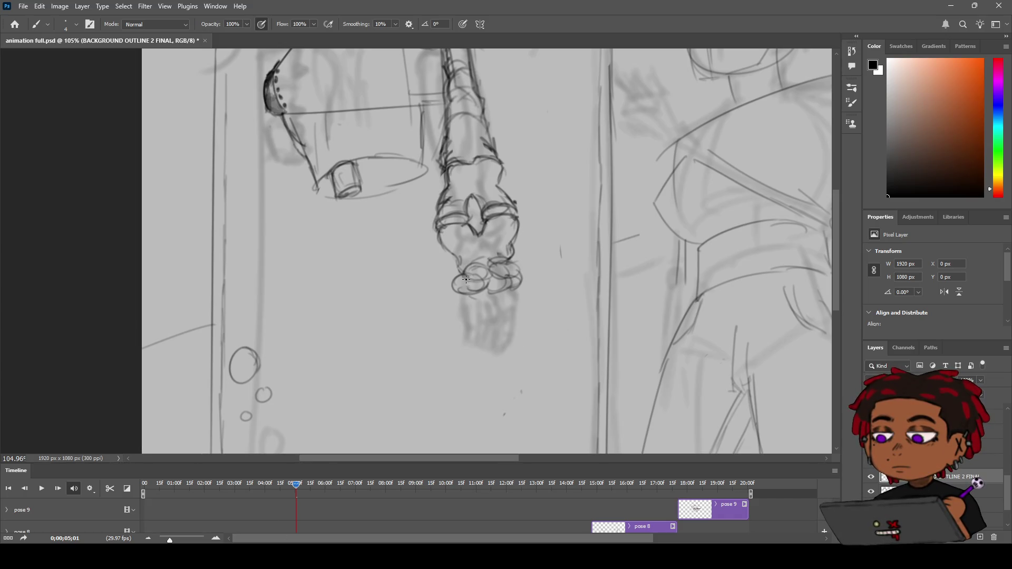
Zoom in on the hands and undo the stray strokes drawn beside them
key(z)
mouse_move(464, 280)
mouse_down()
mouse_move(411, 279)
mouse_move(527, 269)
mouse_up()
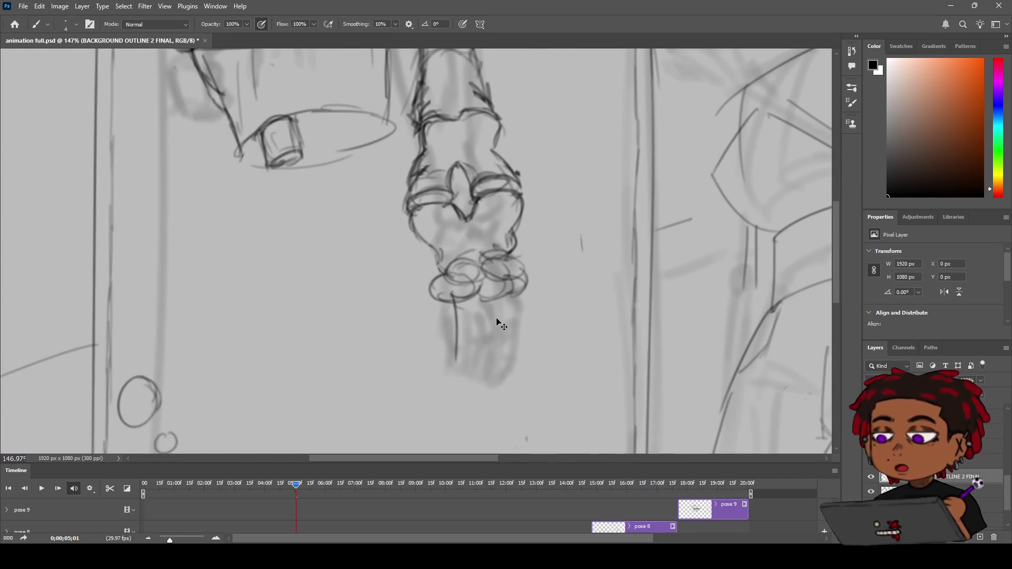
key(z)
mouse_move(498, 323)
mouse_down()
mouse_move(485, 295)
mouse_move(491, 258)
mouse_move(508, 313)
mouse_up()
key(ctrl+z)
drag(516, 245, 530, 304)
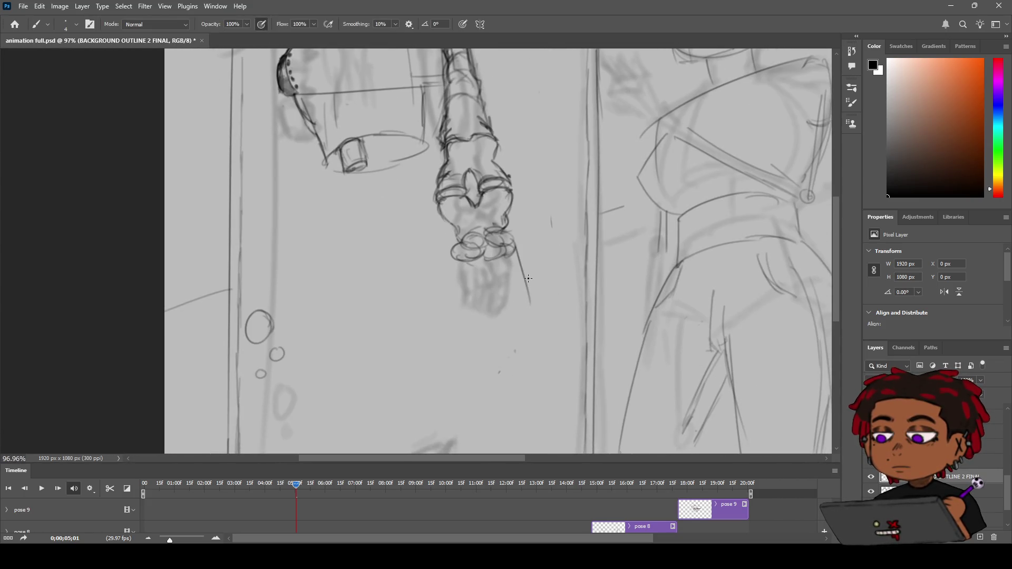
key(ctrl+z)
Draw the fan's two diagonal edges below the hands and a wide curved arc across them
drag(452, 258, 433, 320)
drag(513, 255, 542, 315)
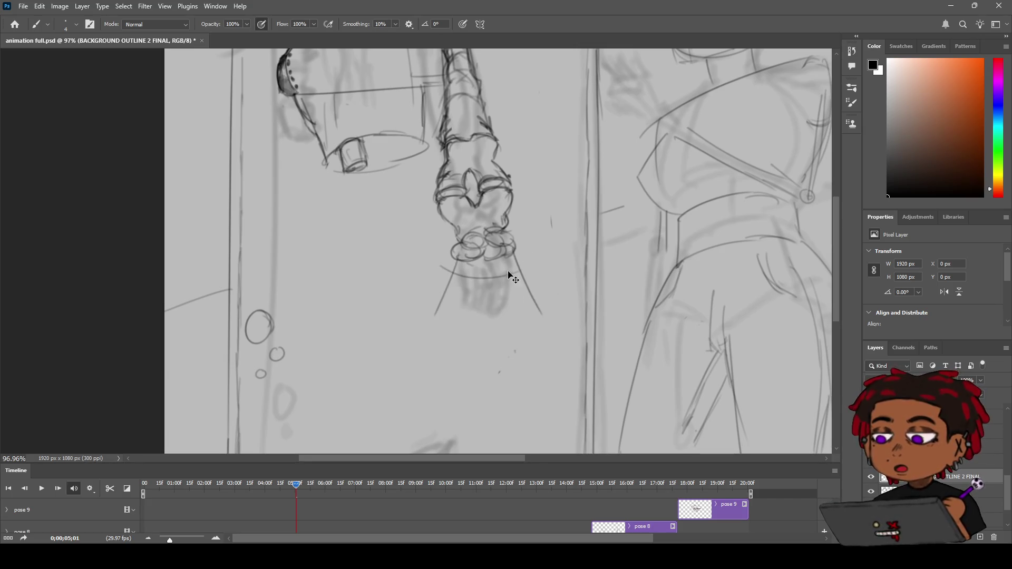
drag(445, 285, 528, 274)
key(ctrl+z)
mouse_move(412, 299)
mouse_down()
mouse_move(481, 316)
mouse_move(559, 301)
mouse_up()
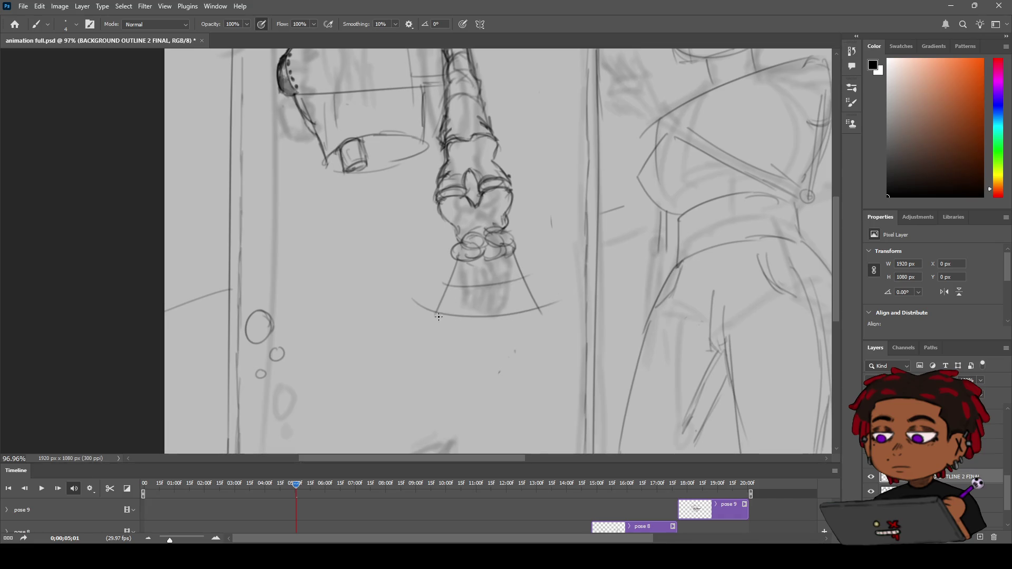
key(z)
scroll(449, 324, up, 3)
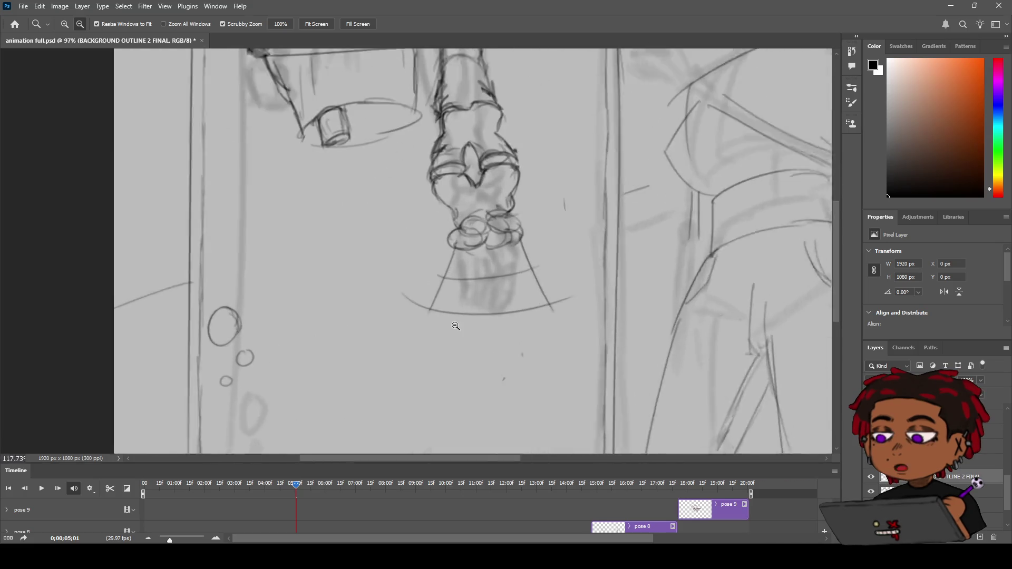
scroll(456, 327, up, 1)
key(b)
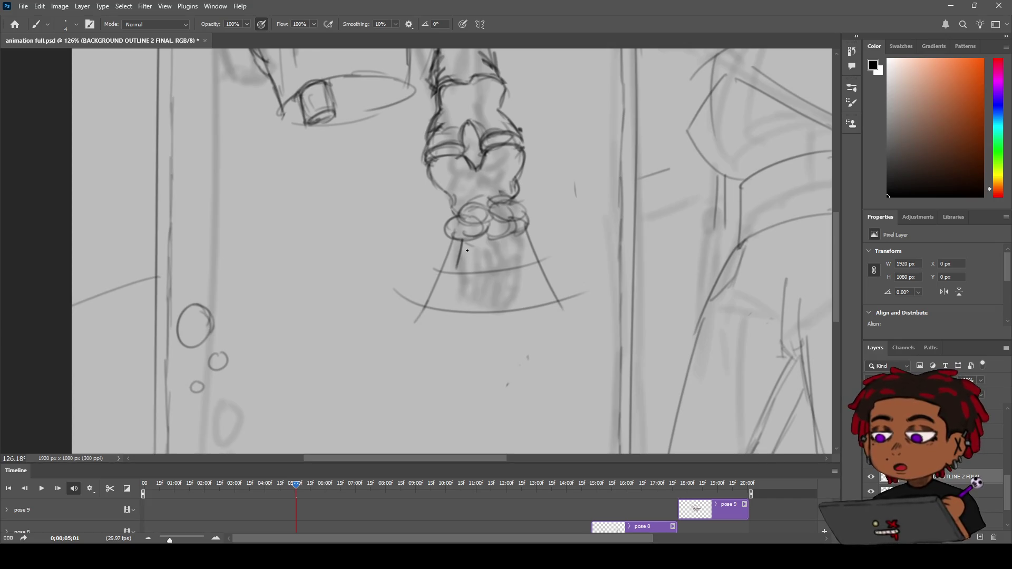
Draw a vertical strand and sketch a bent finger reaching down-left from the hands
drag(484, 239, 486, 268)
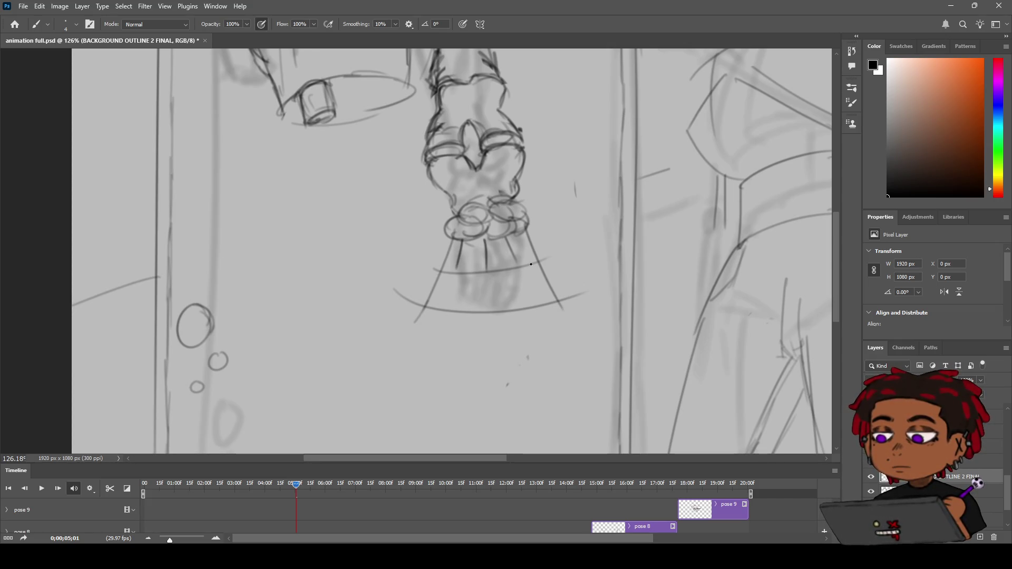
mouse_move(449, 241)
mouse_down()
mouse_move(421, 248)
mouse_move(418, 268)
mouse_move(384, 293)
mouse_move(406, 299)
mouse_up()
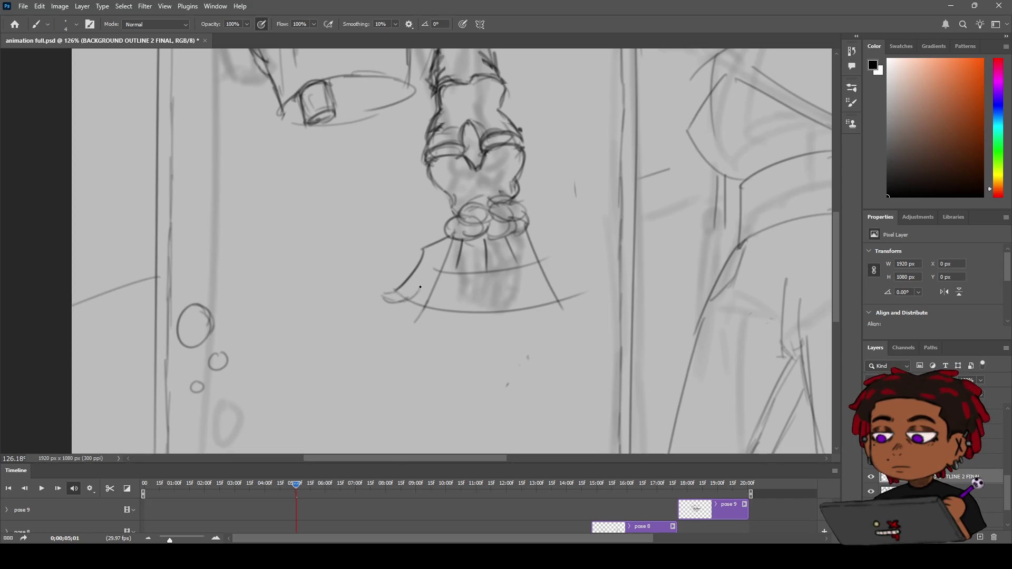
mouse_move(402, 300)
mouse_down()
mouse_move(417, 295)
mouse_move(402, 284)
mouse_move(386, 291)
mouse_move(420, 293)
mouse_up()
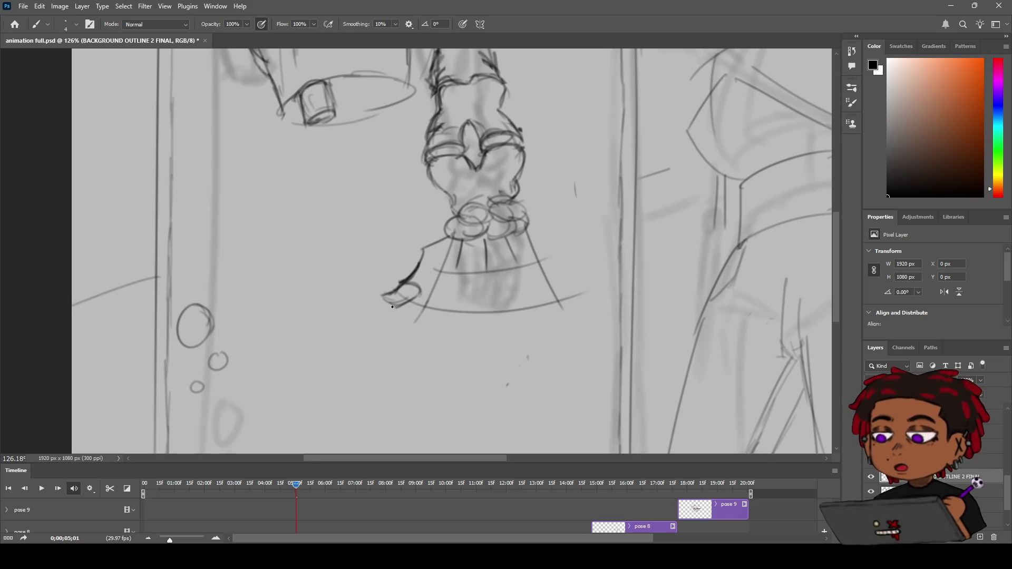
drag(429, 256, 419, 289)
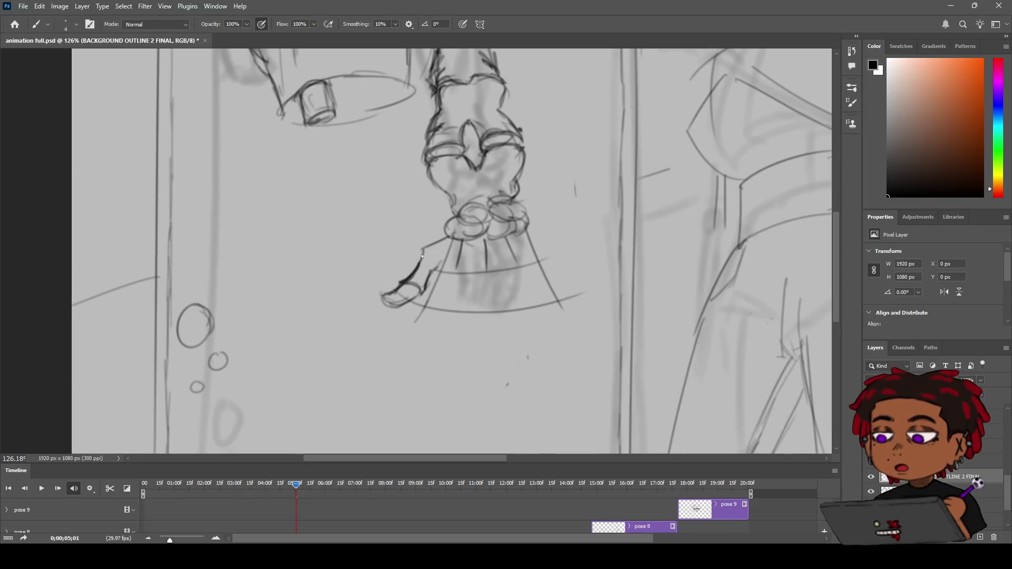
mouse_move(423, 251)
mouse_down()
mouse_move(436, 255)
mouse_move(423, 273)
mouse_up()
mouse_move(382, 306)
mouse_down()
mouse_move(419, 295)
mouse_move(410, 299)
mouse_up()
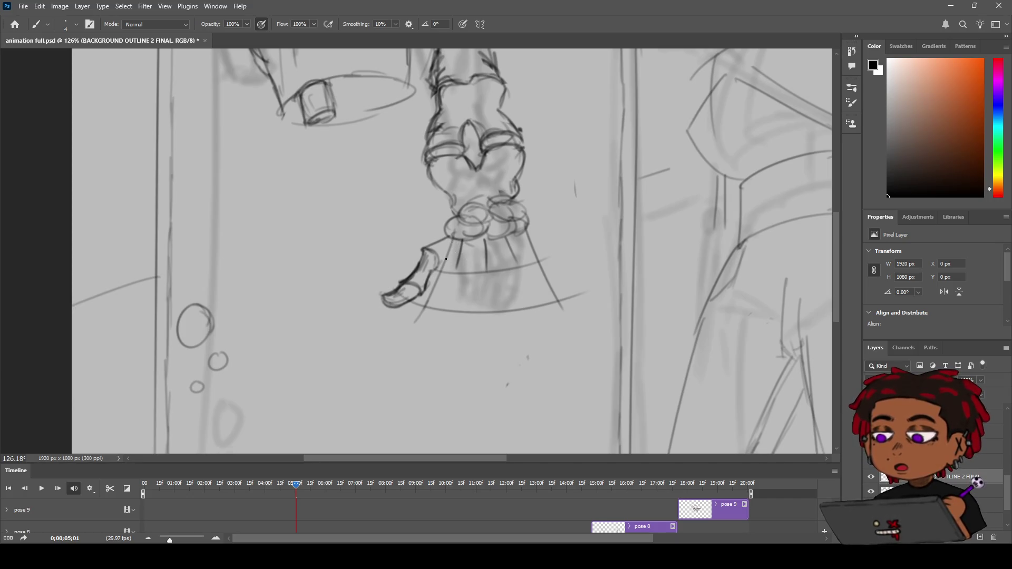
Add vertical strands inside the fan, undo the stray strokes, and darken its right edge
drag(459, 251, 457, 268)
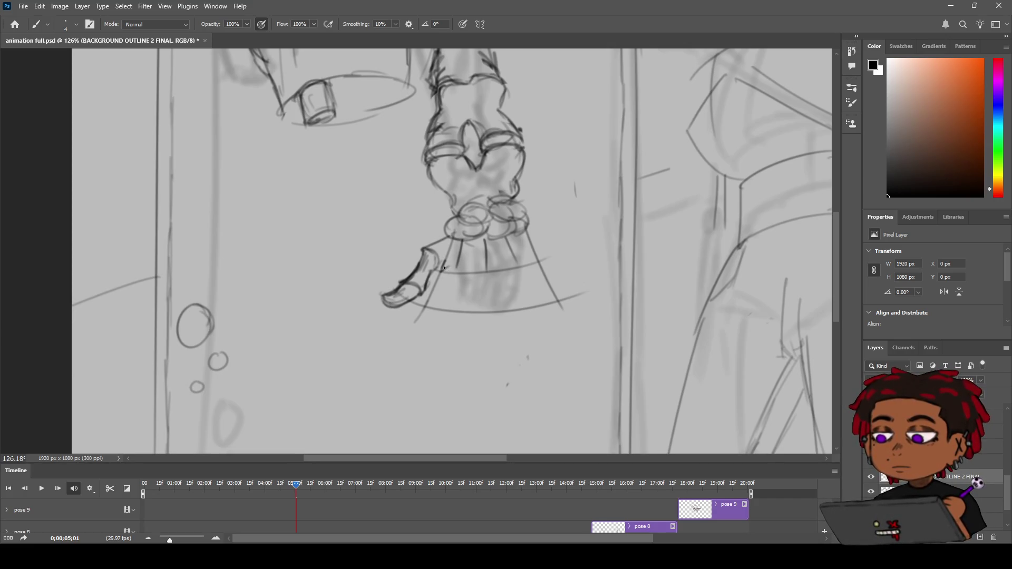
mouse_move(443, 269)
mouse_down()
mouse_move(484, 272)
mouse_move(470, 269)
mouse_up()
key(ctrl+z)
key(ctrl+z)
key(ctrl+z)
mouse_move(496, 242)
mouse_down()
mouse_move(496, 269)
mouse_move(521, 268)
mouse_up()
key(ctrl+z)
drag(526, 236, 537, 254)
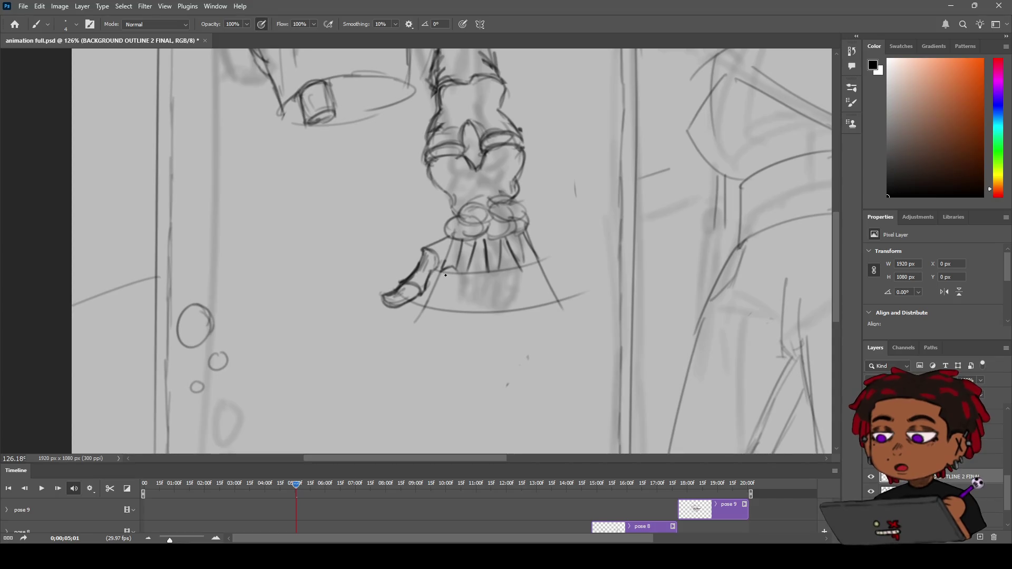
Darken the strands on the fan's left side, middle and right side beneath the hands
drag(443, 271, 431, 306)
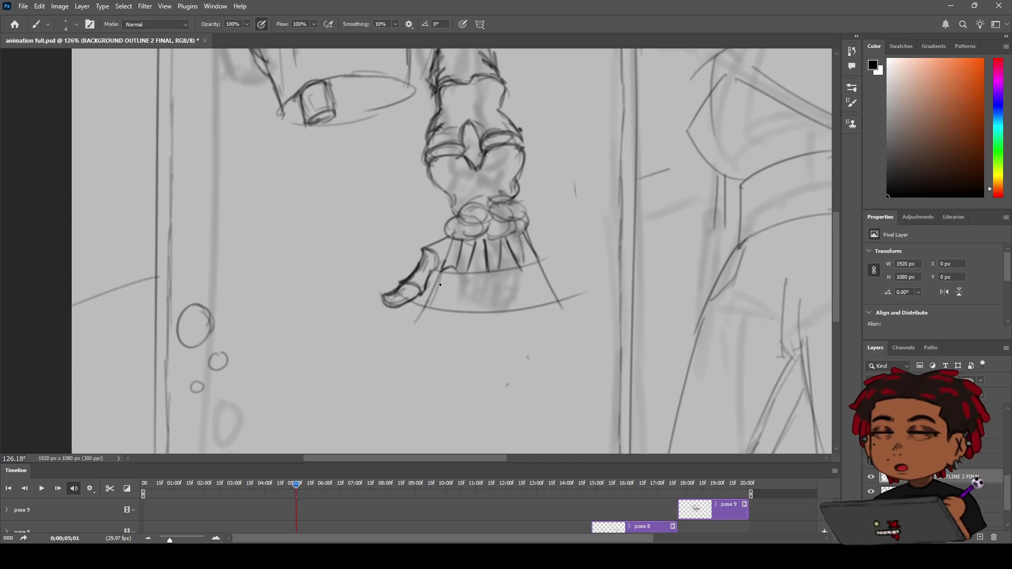
drag(442, 273, 422, 316)
mouse_move(478, 260)
mouse_down()
mouse_move(462, 274)
mouse_move(446, 265)
mouse_move(441, 279)
mouse_up()
drag(477, 244, 480, 284)
drag(485, 242, 480, 267)
mouse_move(505, 252)
mouse_down()
mouse_move(475, 267)
mouse_move(529, 242)
mouse_move(529, 253)
mouse_up()
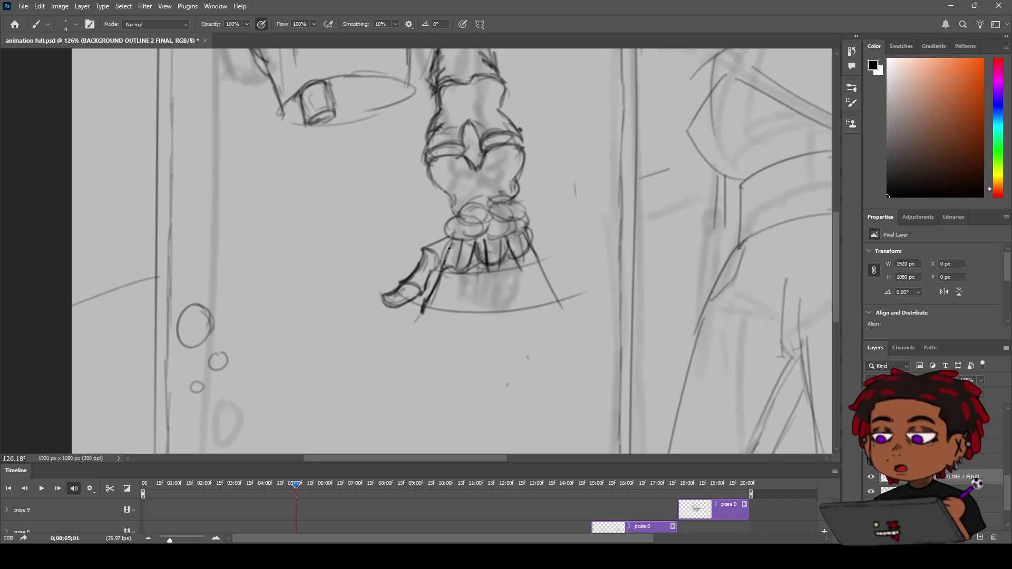
mouse_move(447, 270)
mouse_down()
mouse_move(464, 266)
mouse_move(454, 265)
mouse_up()
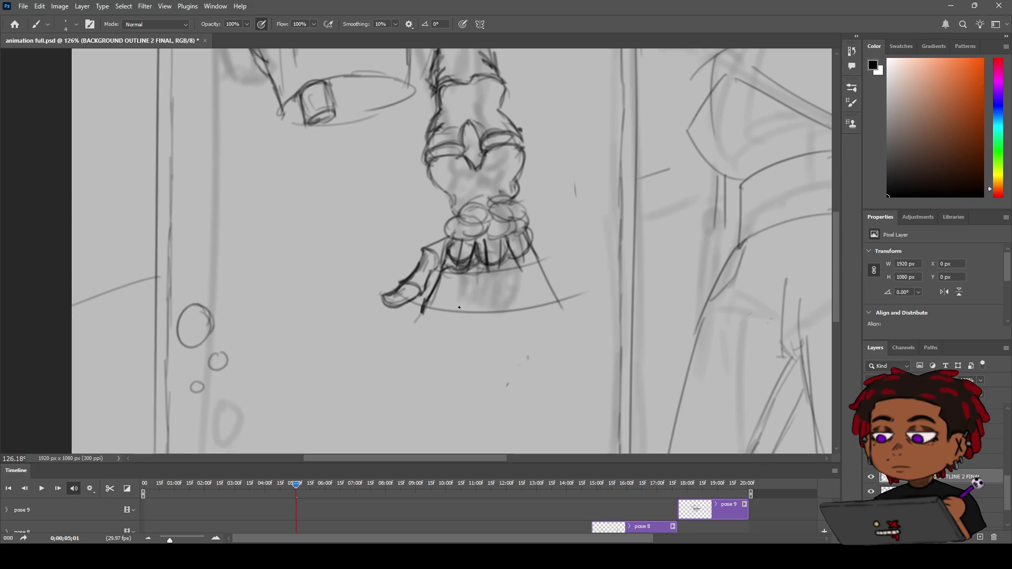
Try a middle strand and undo it, then zoom out and back in on the fan
mouse_move(463, 269)
mouse_down()
mouse_move(462, 307)
mouse_move(474, 305)
mouse_move(456, 312)
mouse_move(456, 300)
mouse_move(455, 320)
mouse_up()
key(ctrl+z)
key(ctrl+z)
key(z)
mouse_move(476, 287)
mouse_down()
mouse_move(457, 299)
mouse_move(500, 285)
mouse_up()
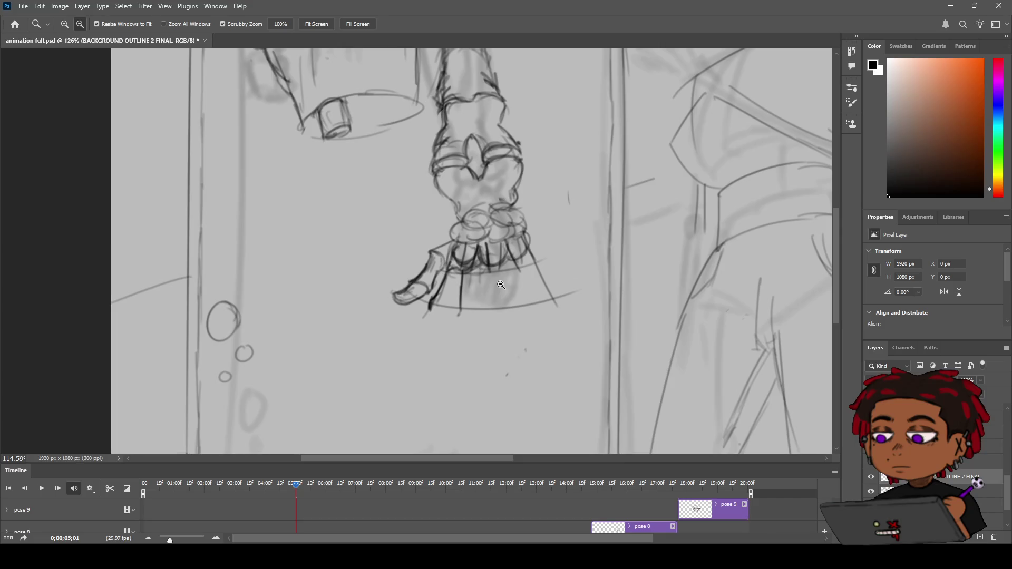
drag(501, 284, 495, 283)
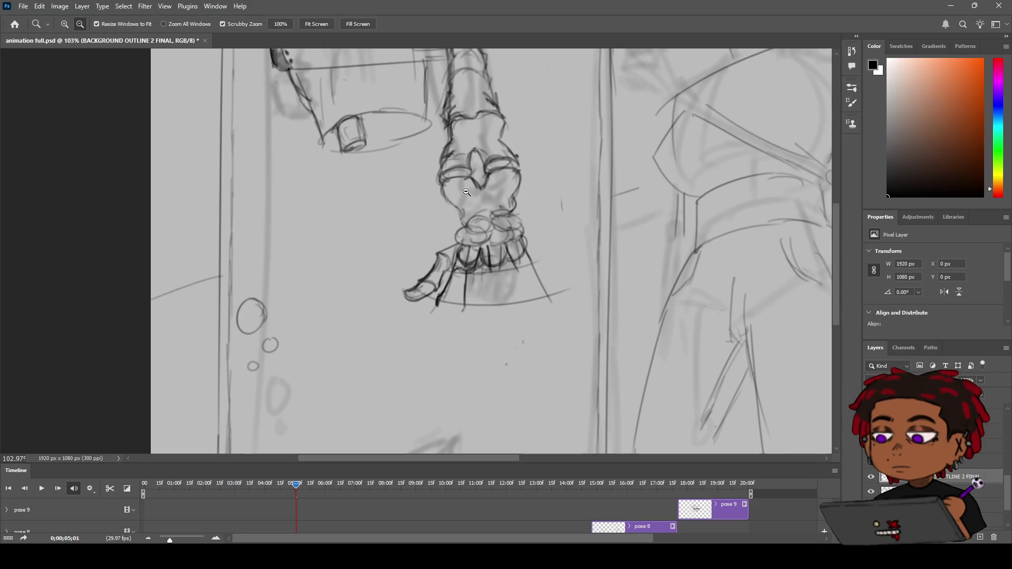
Darken the strands beneath the hand and sketch a line hanging below them
key(b)
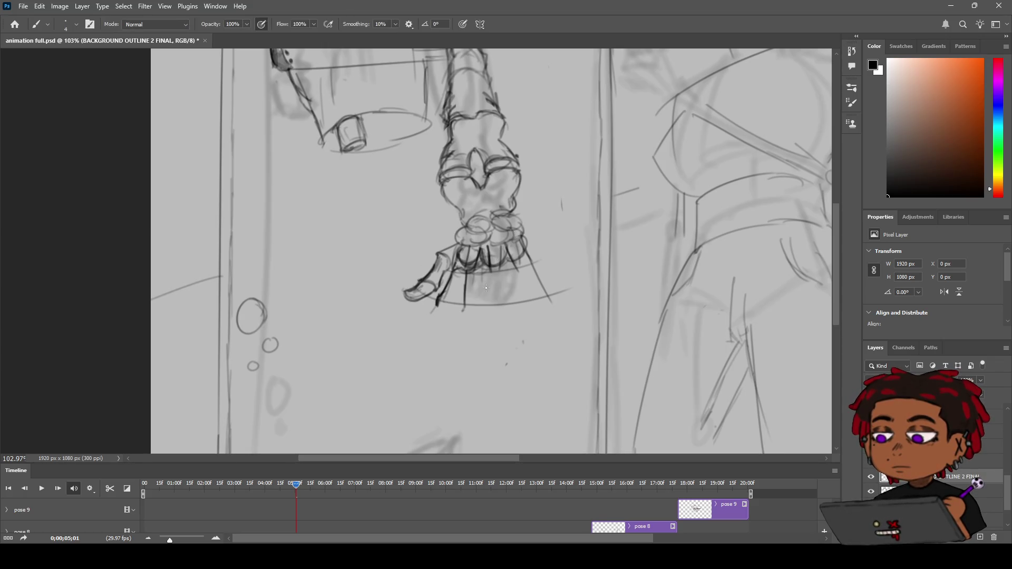
drag(476, 269, 461, 313)
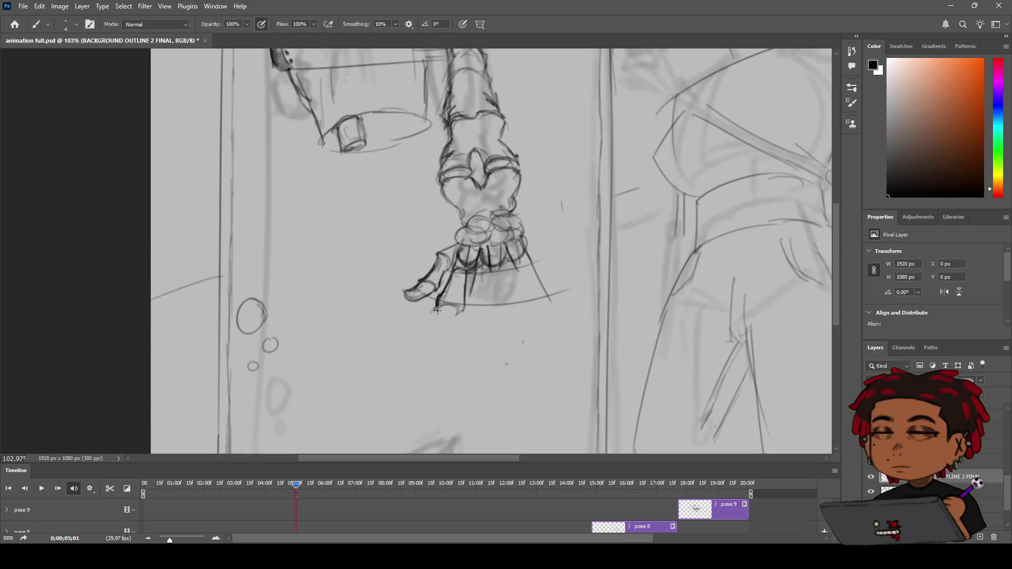
drag(459, 314, 463, 307)
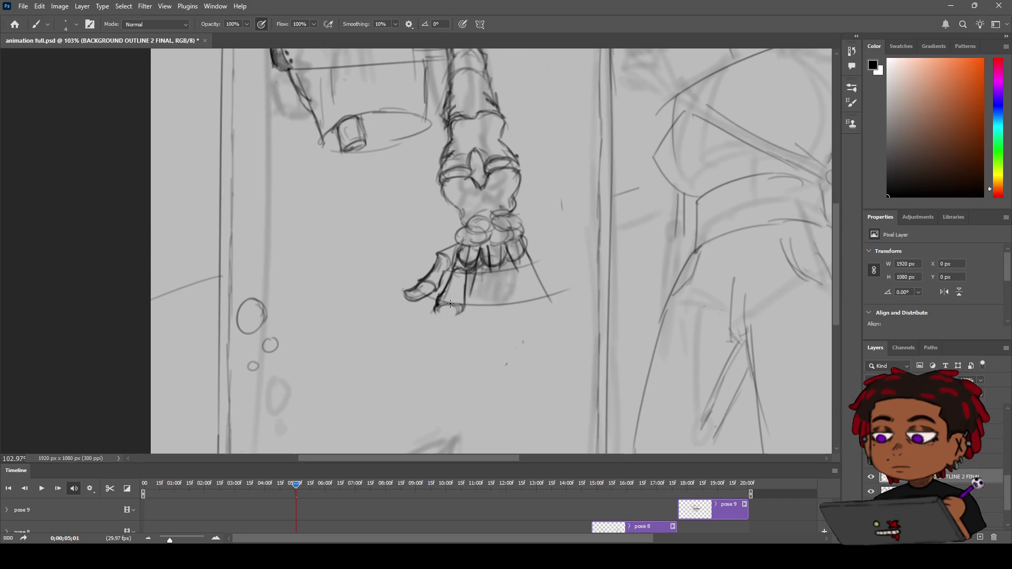
drag(450, 307, 443, 337)
drag(492, 279, 491, 303)
drag(493, 267, 485, 301)
key(z)
alt+click(493, 294)
Zoom in close and add vertical strands under the hand, clearing a stray mark
mouse_move(492, 294)
mouse_down()
mouse_move(553, 277)
mouse_move(461, 285)
mouse_up()
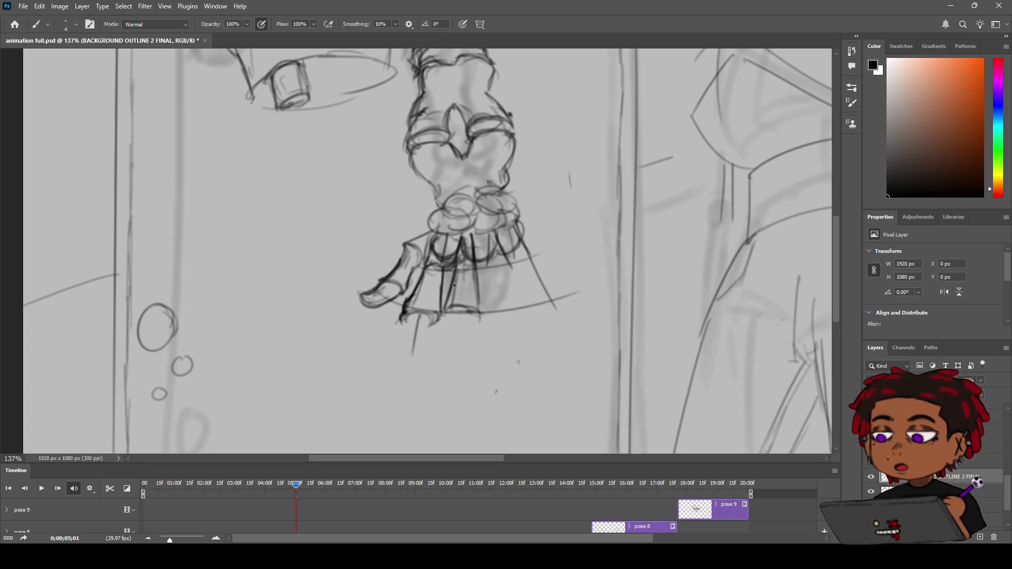
mouse_move(451, 271)
mouse_down()
mouse_move(446, 299)
mouse_move(420, 311)
mouse_move(417, 290)
mouse_move(451, 289)
mouse_move(400, 289)
mouse_move(474, 290)
mouse_move(490, 303)
mouse_up()
key(z)
key(e)
key(b)
mouse_move(459, 266)
mouse_down()
mouse_move(456, 313)
mouse_move(482, 309)
mouse_move(451, 313)
mouse_up()
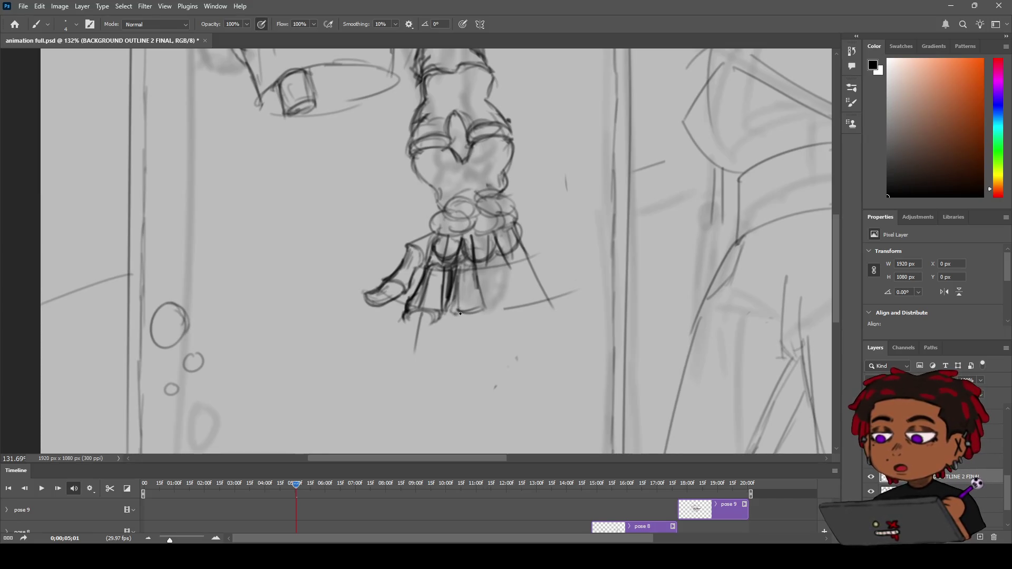
Zoom out to review, then retrace the diagonal strand to darken it
key(z)
mouse_move(497, 310)
mouse_down()
mouse_move(462, 317)
mouse_move(519, 296)
mouse_up()
key(b)
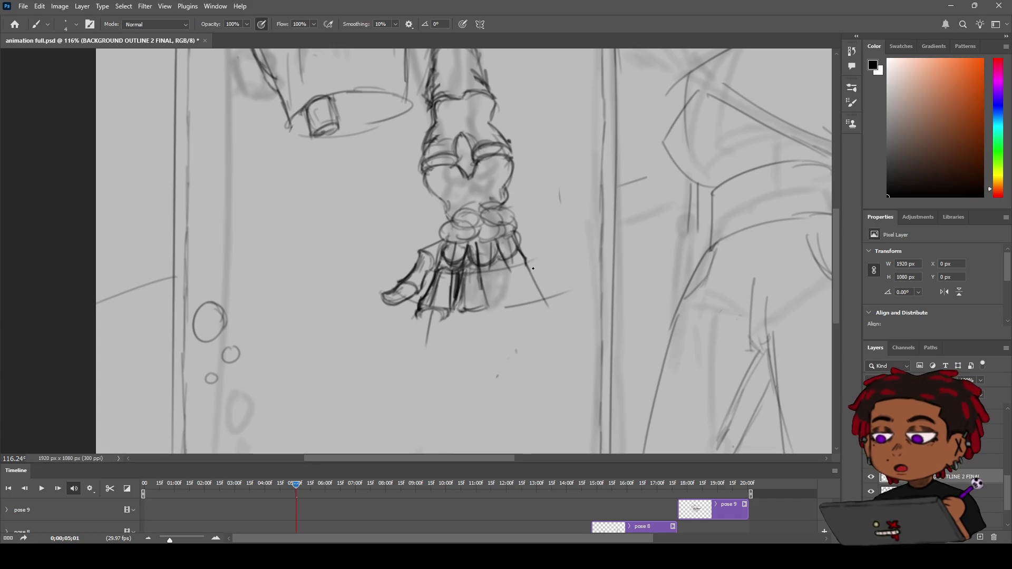
mouse_move(526, 264)
mouse_down()
mouse_move(535, 292)
mouse_move(534, 278)
mouse_up()
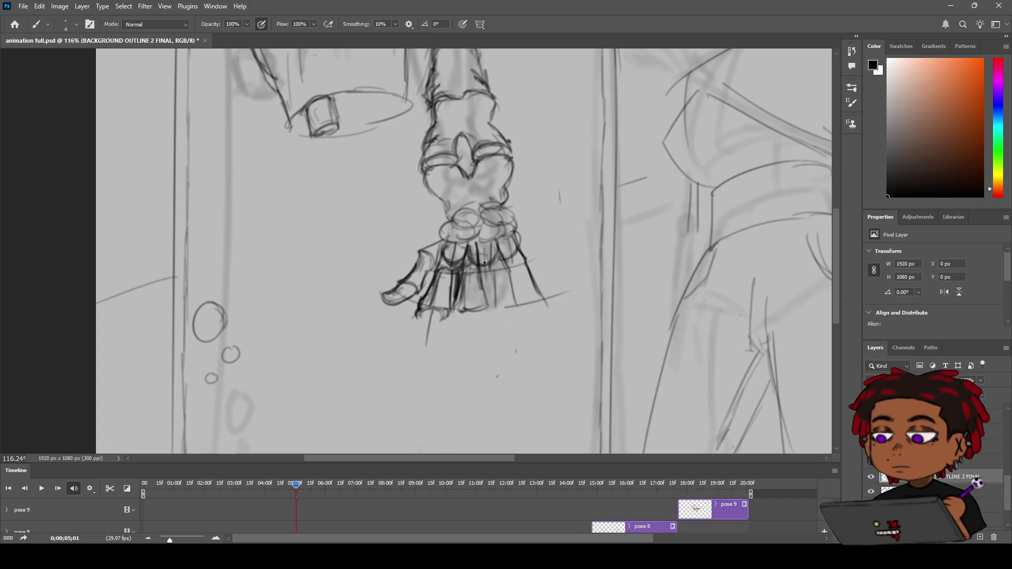
Add dark strokes running down the strands from the hand, redoing one misplaced stroke
key(z)
mouse_move(501, 264)
mouse_down()
mouse_move(465, 277)
mouse_move(494, 282)
mouse_up()
key(b)
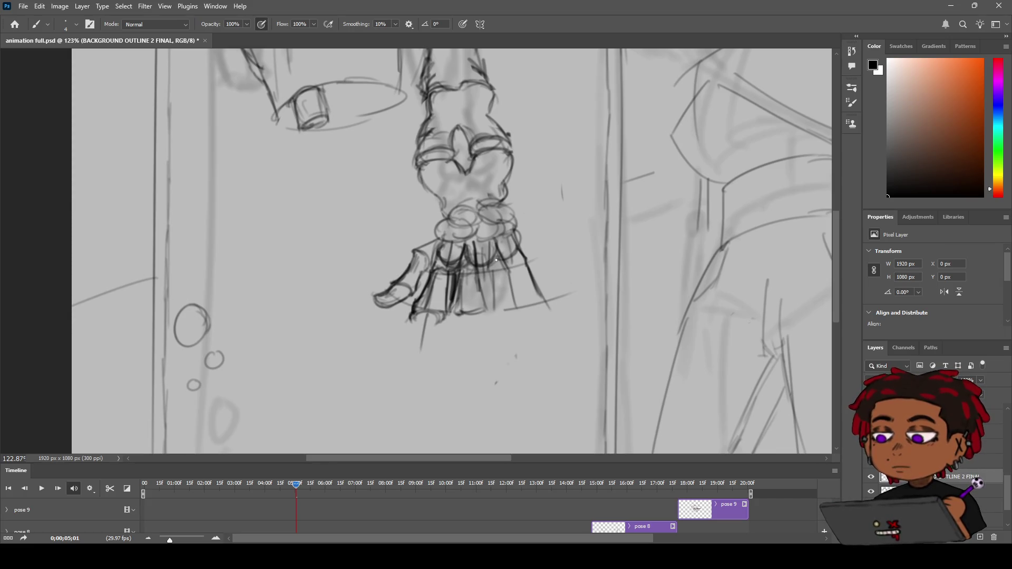
mouse_move(492, 276)
mouse_down()
mouse_move(491, 308)
mouse_move(476, 313)
mouse_move(529, 319)
mouse_move(516, 306)
mouse_up()
key(ctrl+z)
mouse_move(514, 268)
mouse_down()
mouse_move(515, 289)
mouse_move(488, 303)
mouse_move(544, 297)
mouse_move(550, 310)
mouse_up()
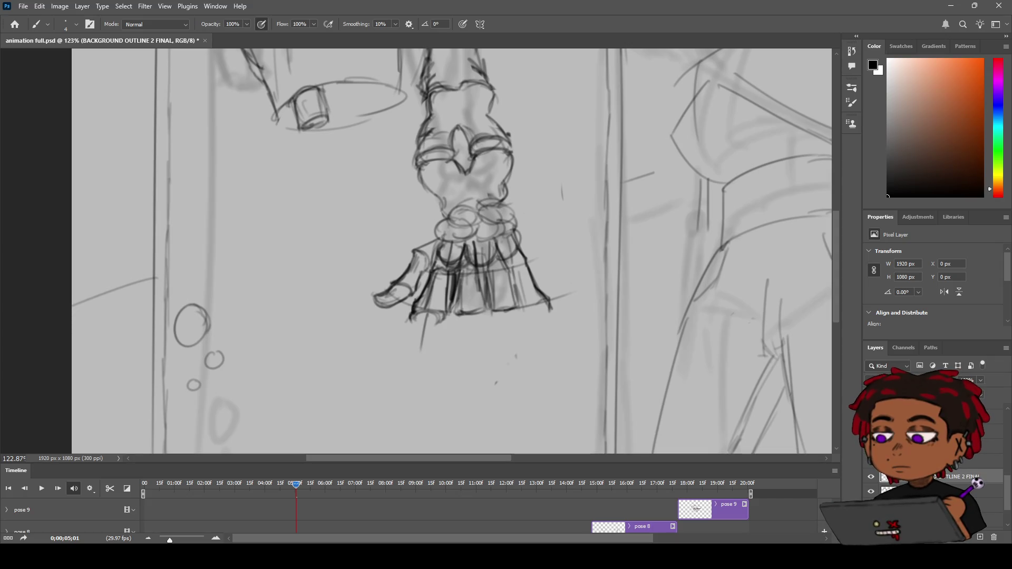
Extend and darken the dangling hand's right edge line downward
key(z)
mouse_move(416, 307)
mouse_down()
mouse_move(510, 316)
mouse_move(457, 313)
mouse_up()
key(b)
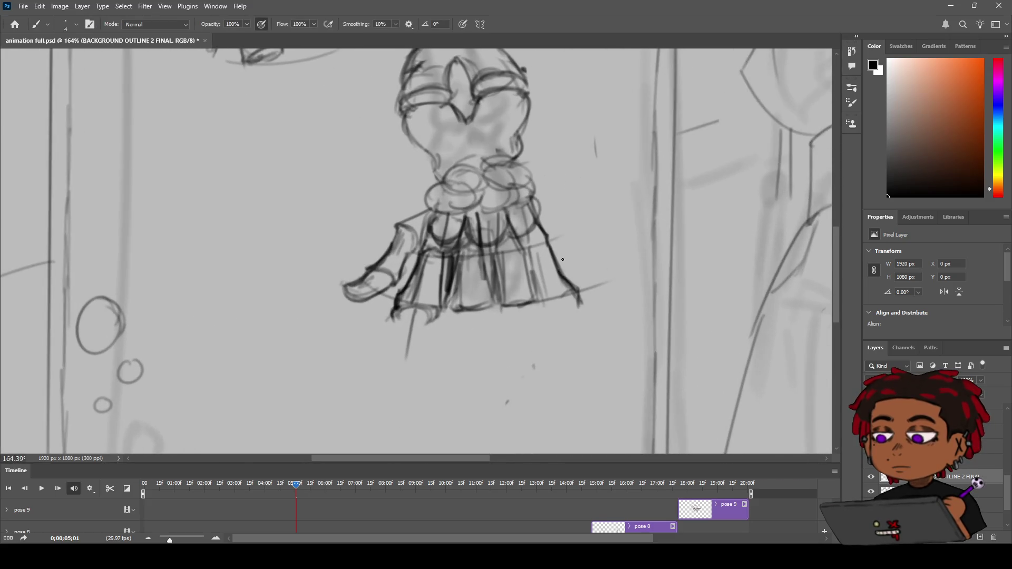
drag(579, 300, 577, 323)
key(ctrl+z)
mouse_move(560, 274)
mouse_down()
mouse_move(576, 293)
mouse_move(585, 350)
mouse_up()
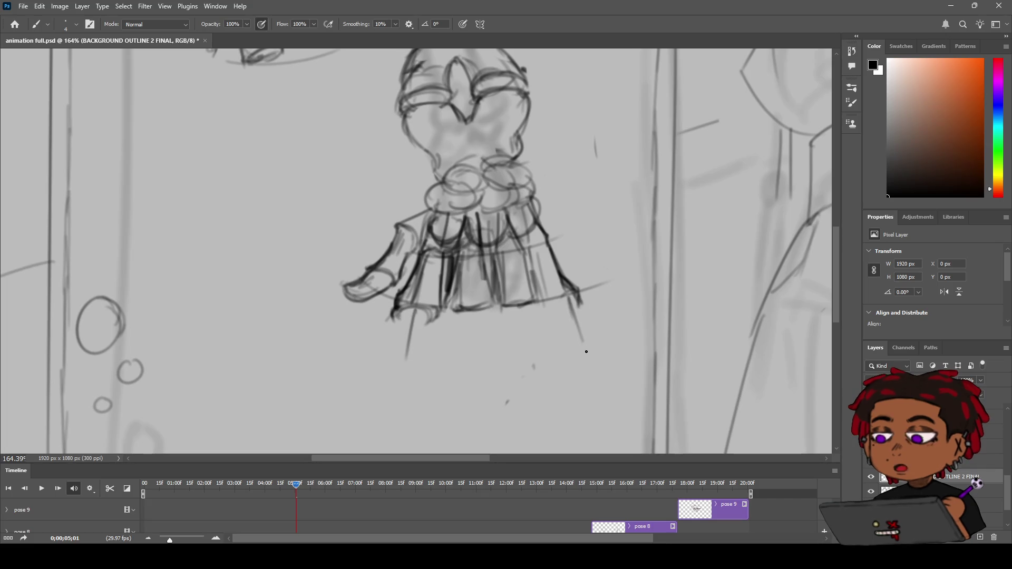
Draw two long finger lines hanging below the hand, then view the whole drawing
drag(516, 309, 522, 343)
drag(473, 313, 479, 356)
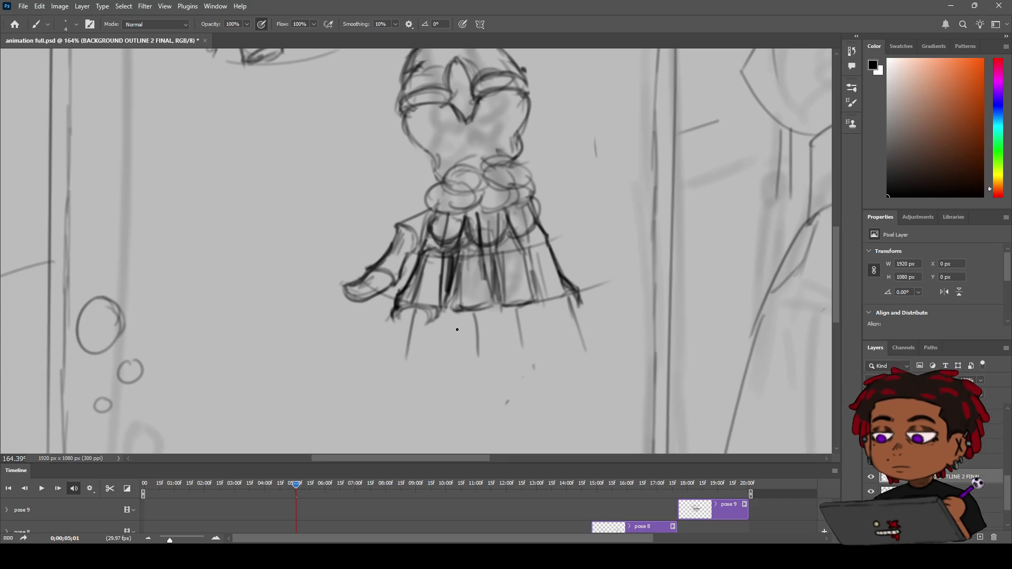
key(z)
drag(489, 319, 431, 334)
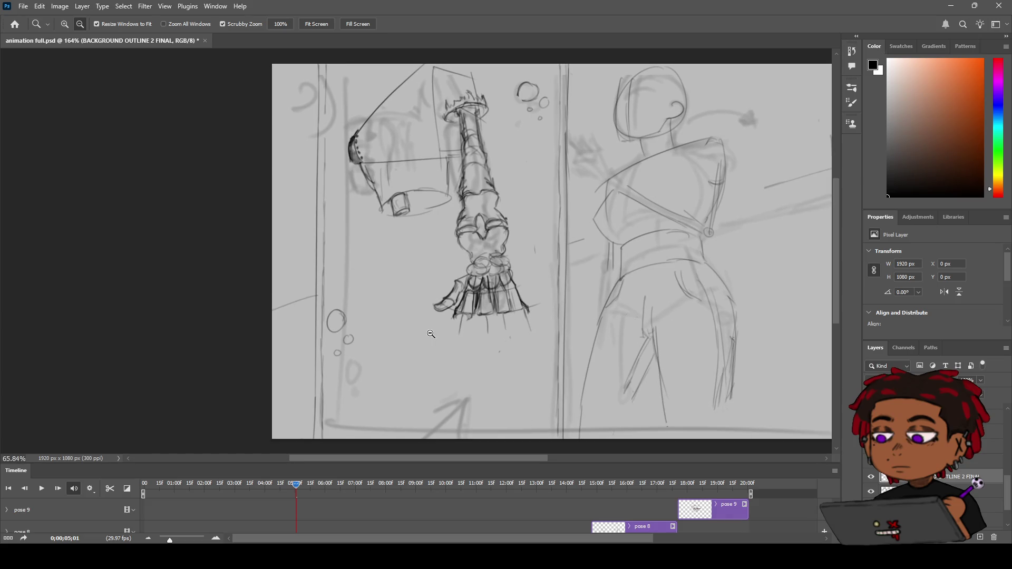
drag(494, 317, 527, 317)
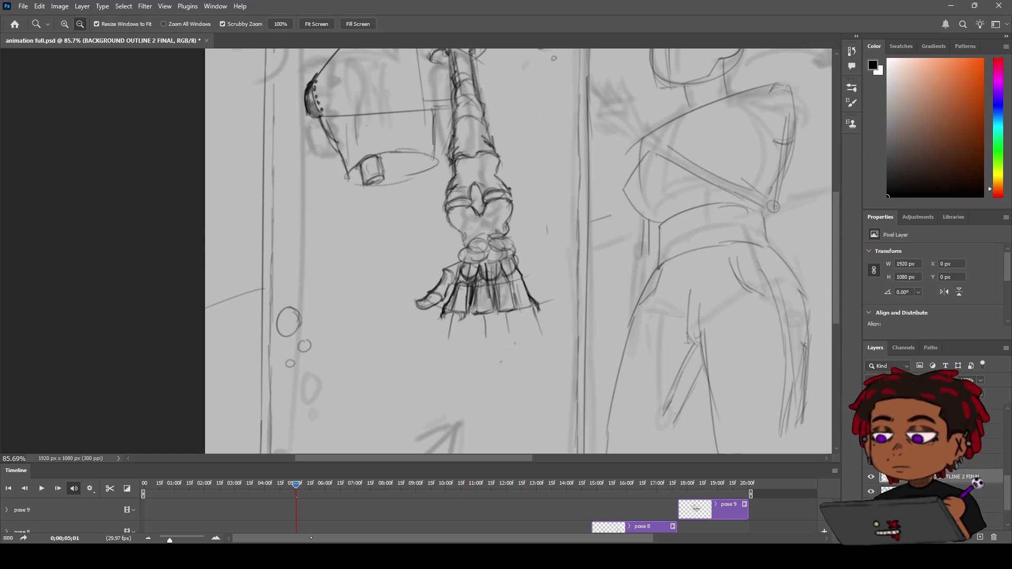
scroll(490, 328, up, 4)
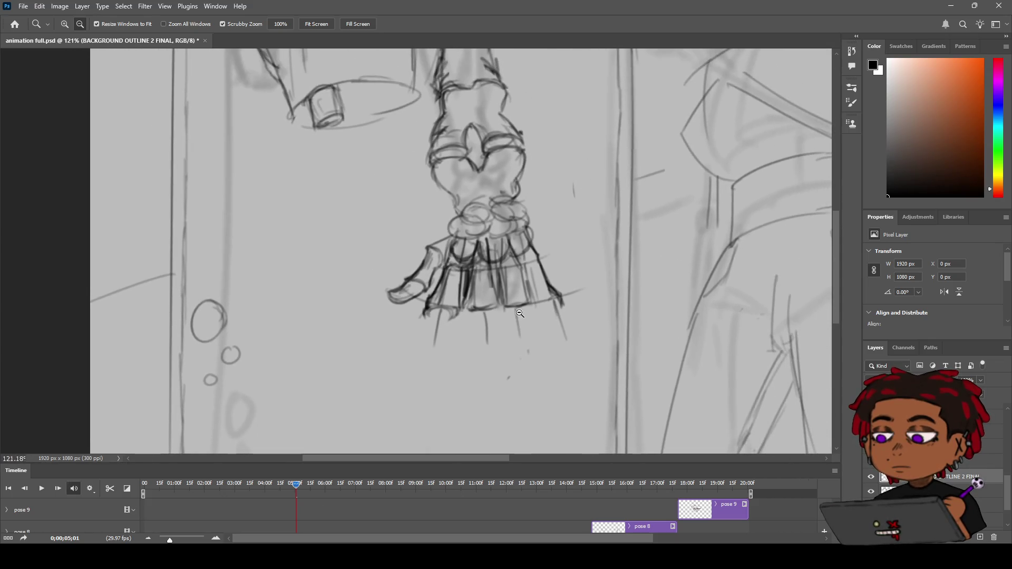
Draw vertical finger lines below the hand, including the blocky leftmost finger
key(b)
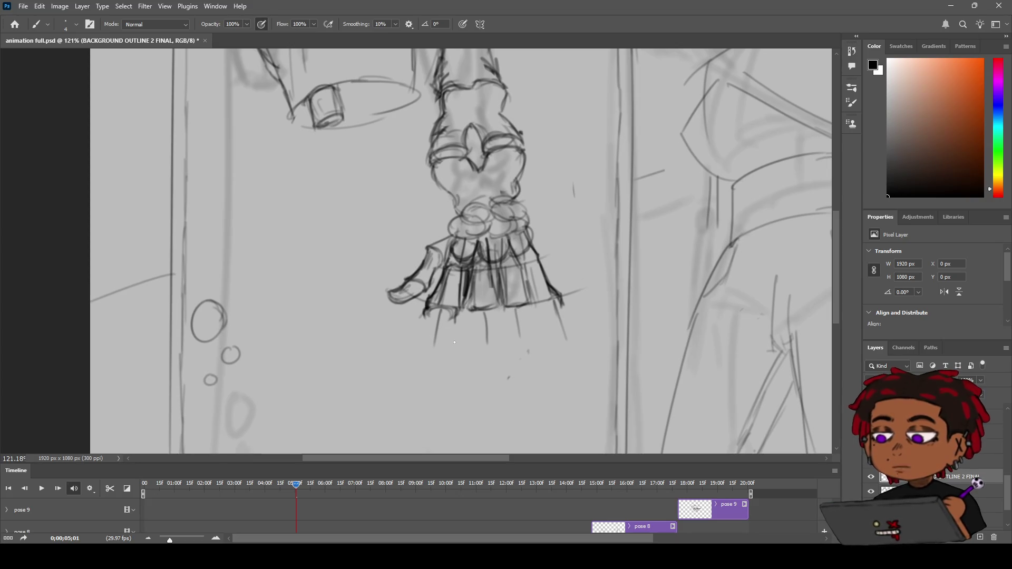
drag(458, 314, 455, 339)
mouse_move(433, 314)
mouse_down()
mouse_move(428, 346)
mouse_move(456, 353)
mouse_up()
mouse_move(428, 300)
mouse_down()
mouse_move(424, 347)
mouse_move(456, 351)
mouse_up()
mouse_move(468, 309)
mouse_down()
mouse_move(475, 348)
mouse_move(500, 334)
mouse_up()
Erase the messy lines at the finger bases and redraw the middle fingers darker
key(e)
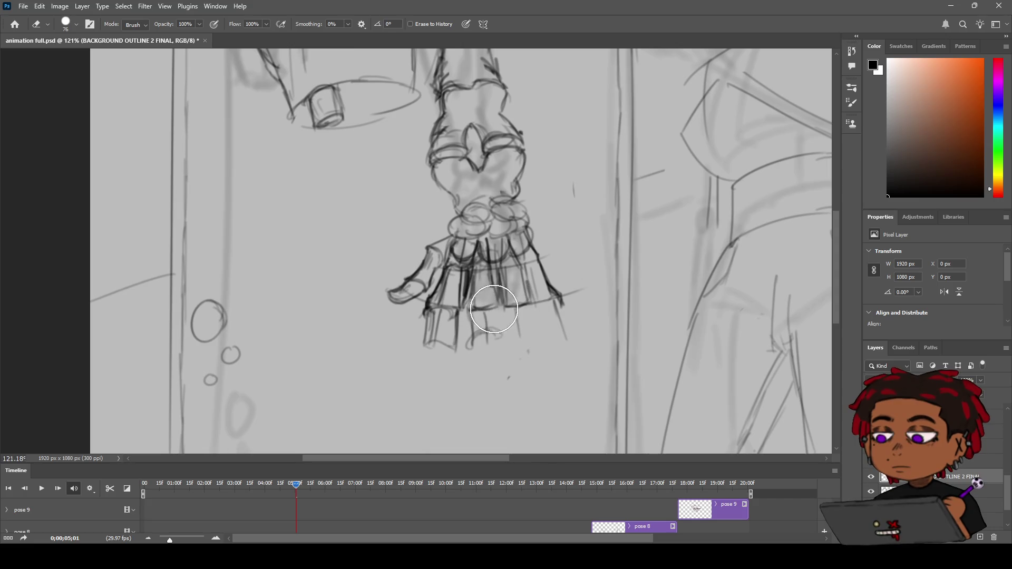
mouse_move(512, 306)
mouse_down()
mouse_move(474, 309)
mouse_move(553, 295)
mouse_move(507, 339)
mouse_up()
key(b)
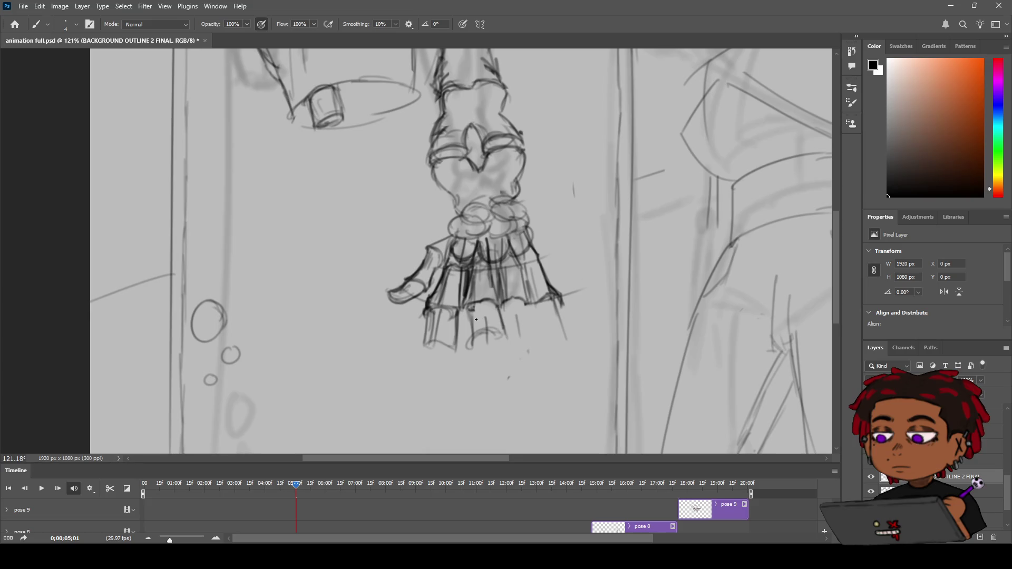
mouse_move(476, 305)
mouse_down()
mouse_move(480, 345)
mouse_move(484, 334)
mouse_up()
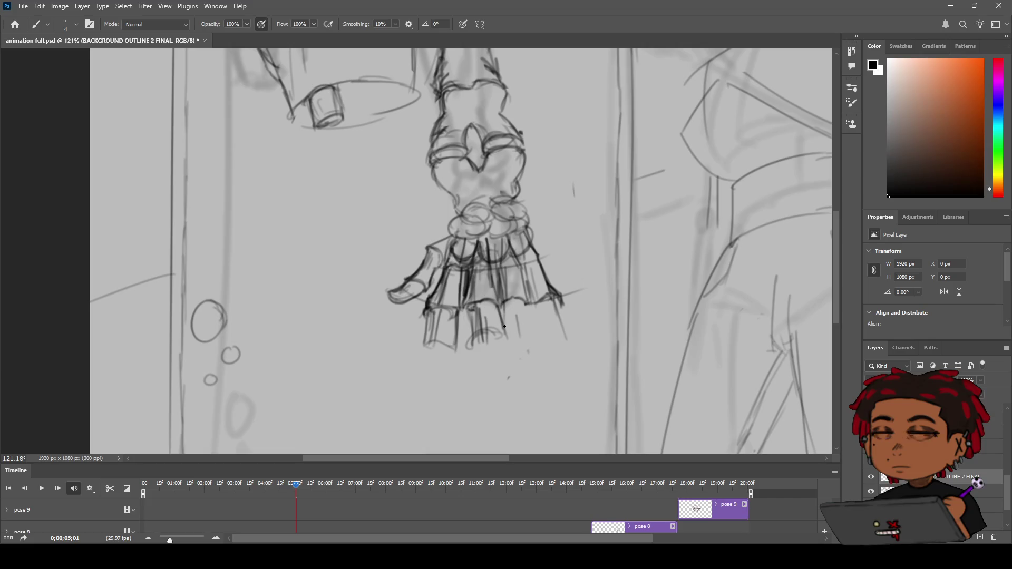
Darken a hanging finger and add rounded fingertip marks along the cone's lower right
mouse_move(501, 306)
mouse_down()
mouse_move(503, 322)
mouse_move(535, 328)
mouse_move(530, 317)
mouse_up()
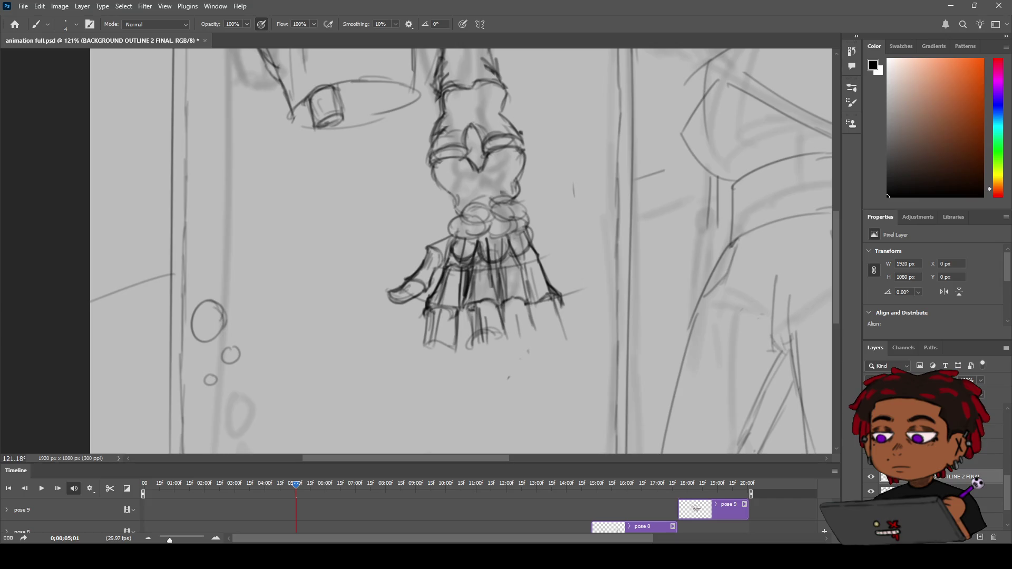
mouse_move(516, 335)
mouse_down()
mouse_move(509, 340)
mouse_move(554, 325)
mouse_up()
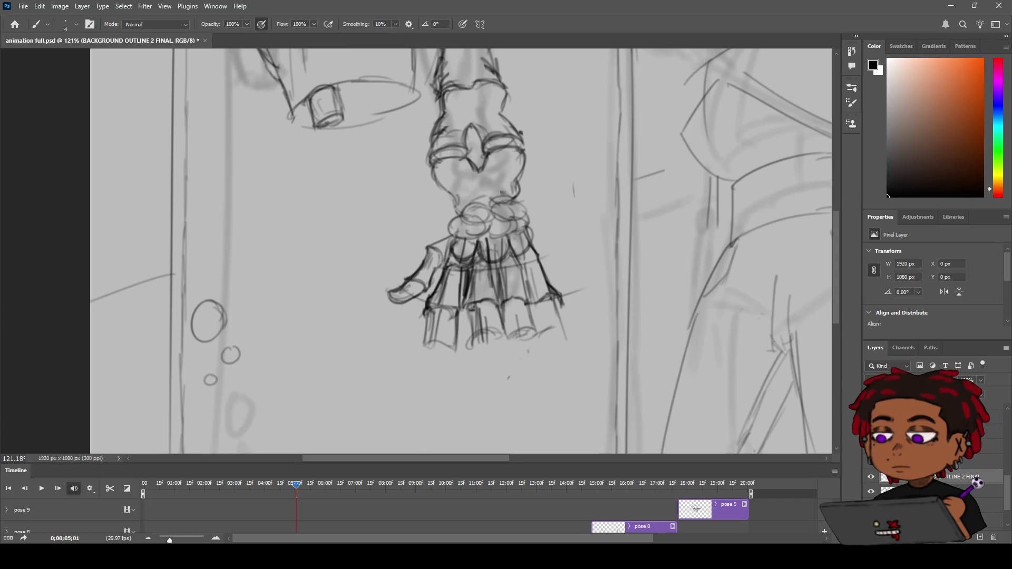
Erase the rough sketched lower fingers of the hand
key(z)
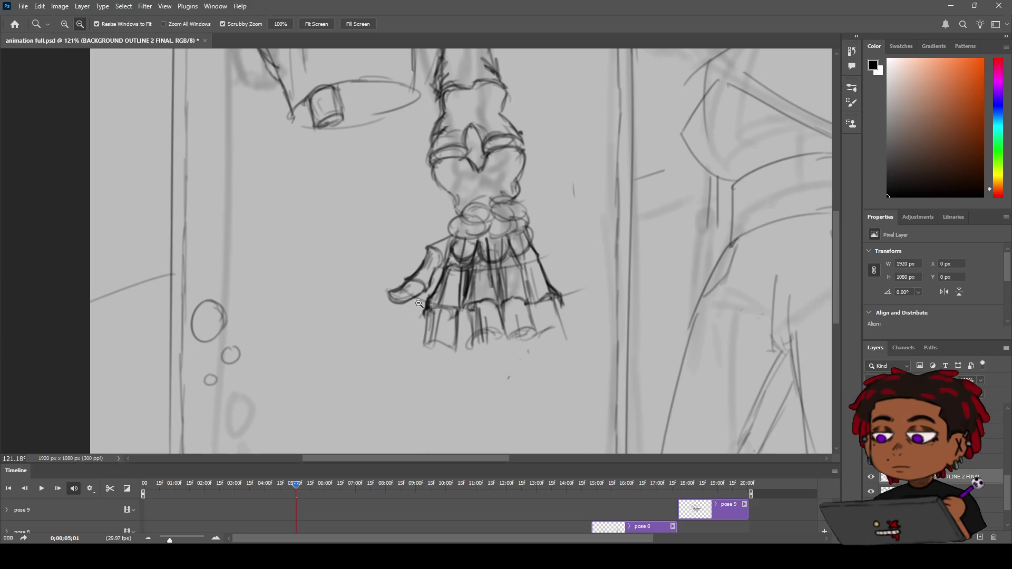
alt+click(372, 316)
scroll(372, 316, up, 5)
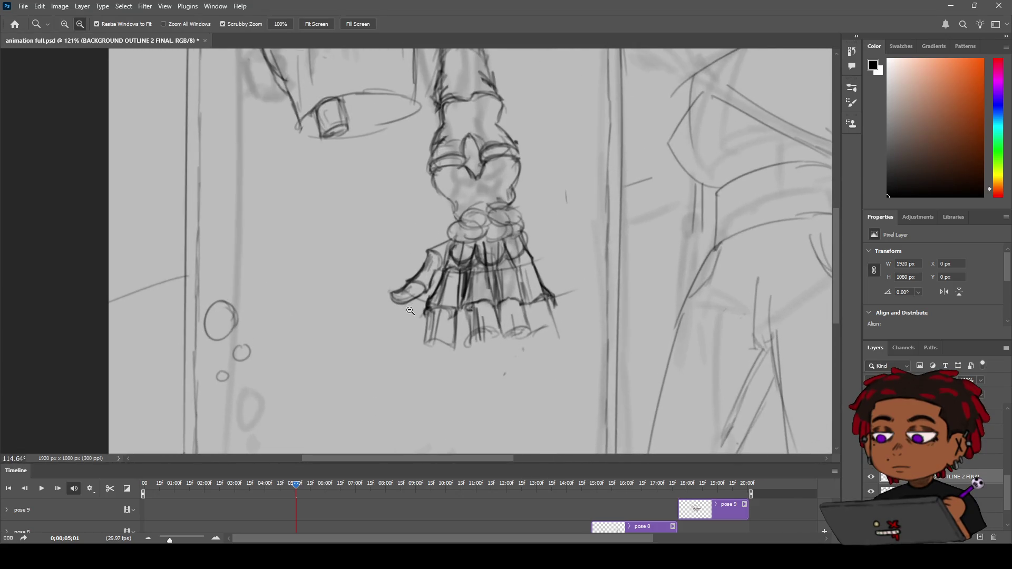
scroll(389, 315, down, 2)
scroll(389, 315, up, 3)
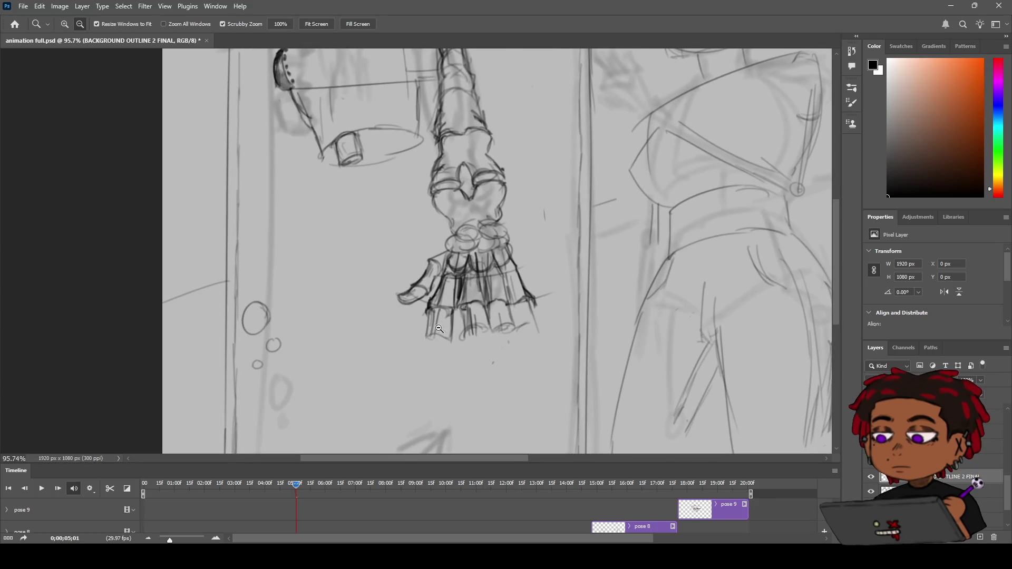
scroll(418, 330, down, 2)
scroll(418, 330, down, 1)
scroll(422, 328, up, 2)
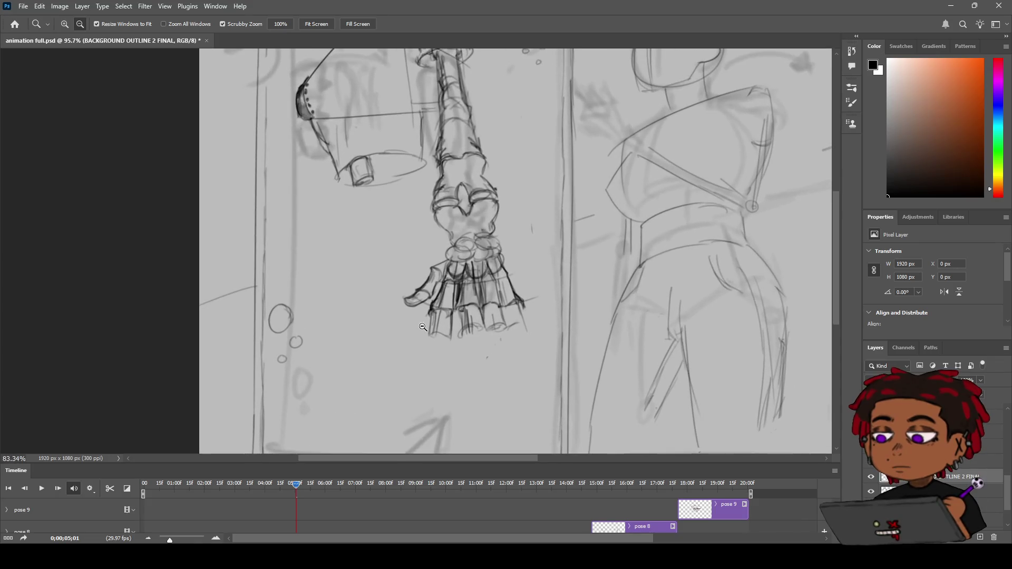
scroll(422, 327, down, 2)
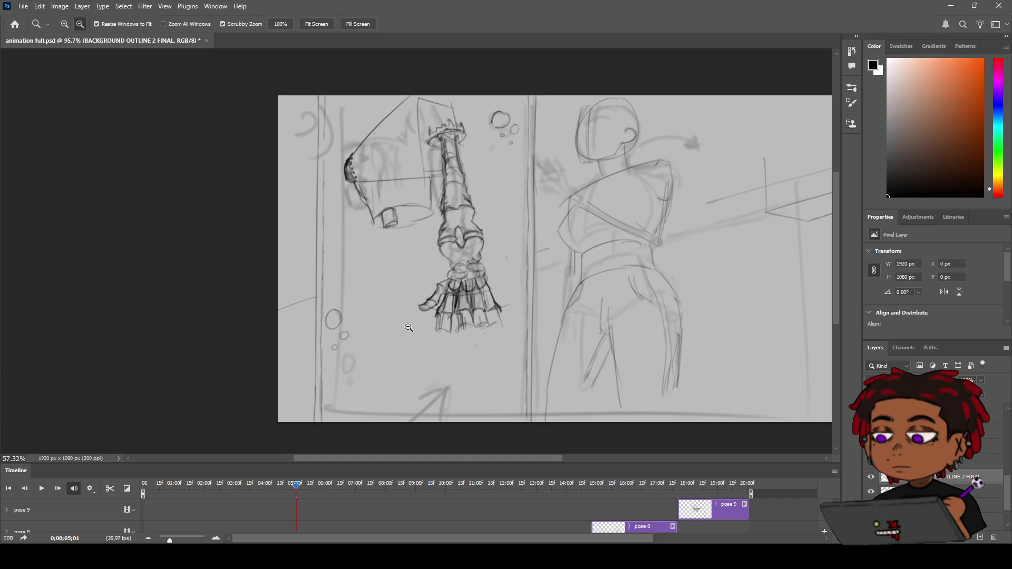
scroll(409, 328, down, 1)
scroll(430, 315, up, 3)
scroll(430, 315, up, 1)
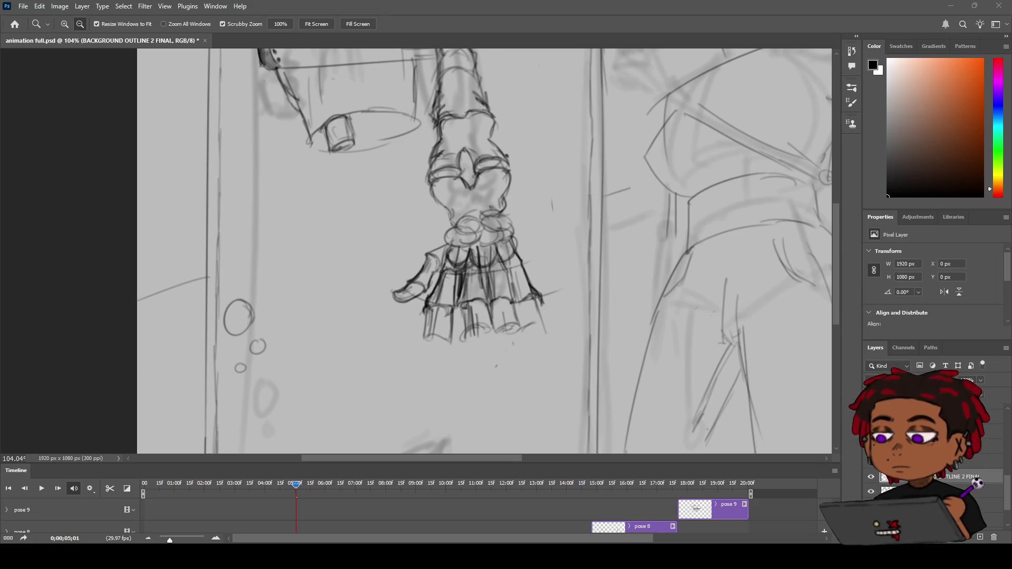
key(e)
mouse_move(467, 349)
mouse_down()
mouse_move(429, 343)
mouse_move(395, 298)
mouse_move(468, 288)
mouse_move(464, 273)
mouse_move(497, 282)
mouse_move(504, 272)
mouse_move(536, 334)
mouse_up()
Draw a short new stroke below the wrist, redoing it until it fits
key(b)
drag(451, 251, 450, 348)
key(ctrl+z)
drag(451, 250, 450, 295)
key(ctrl+z)
drag(450, 246, 437, 296)
key(ctrl+z)
mouse_move(450, 244)
mouse_down()
mouse_move(446, 301)
mouse_move(469, 270)
mouse_move(472, 302)
mouse_up()
key(ctrl+z)
key(z)
mouse_move(527, 238)
mouse_down()
mouse_move(462, 257)
mouse_move(495, 247)
mouse_up()
key(b)
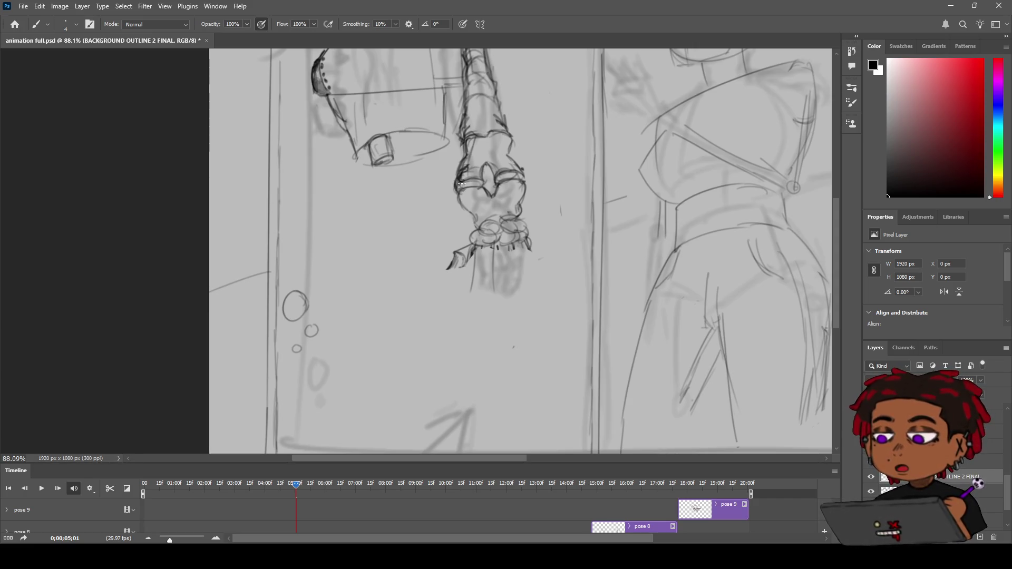
key(z)
alt+click(481, 183)
drag(482, 183, 527, 155)
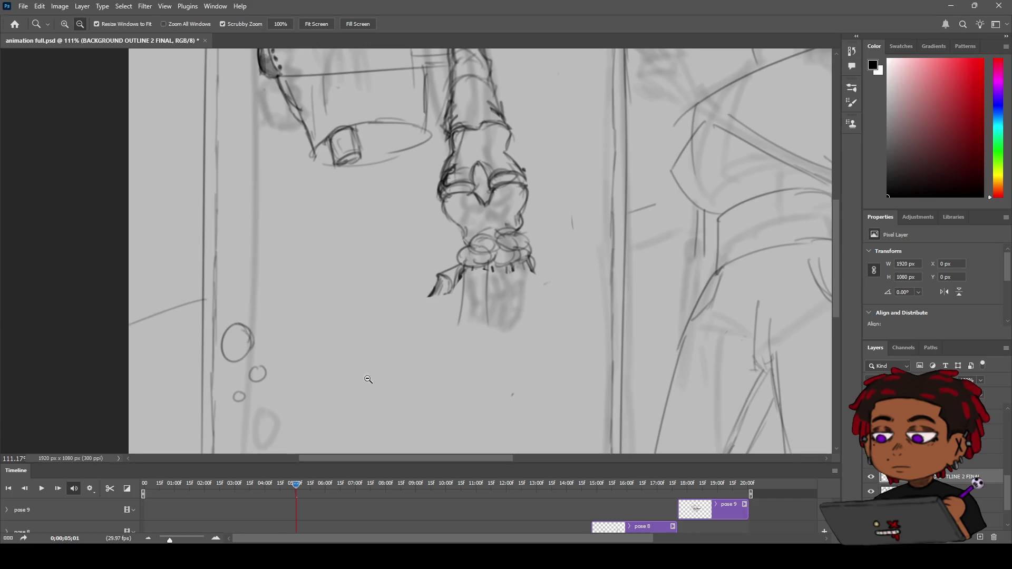
key(b)
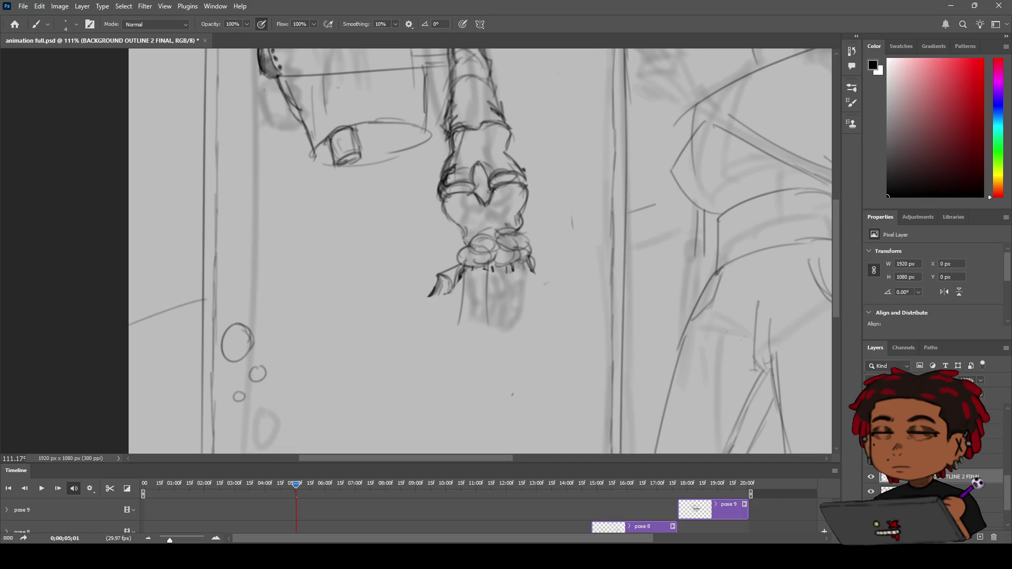
Pick red and hand-letter 'BRB' below the hand
click(983, 71)
mouse_move(394, 338)
mouse_down()
mouse_move(384, 369)
mouse_move(391, 363)
mouse_up()
mouse_move(441, 322)
mouse_down()
mouse_move(435, 362)
mouse_move(453, 375)
mouse_up()
mouse_move(479, 326)
mouse_down()
mouse_move(457, 422)
mouse_move(468, 410)
mouse_move(448, 399)
mouse_move(462, 397)
mouse_move(452, 411)
mouse_move(447, 399)
mouse_move(510, 409)
mouse_move(501, 409)
mouse_up()
Finish '2 mins' and doodle a small smiley with scribbly hair beside it
click(496, 393)
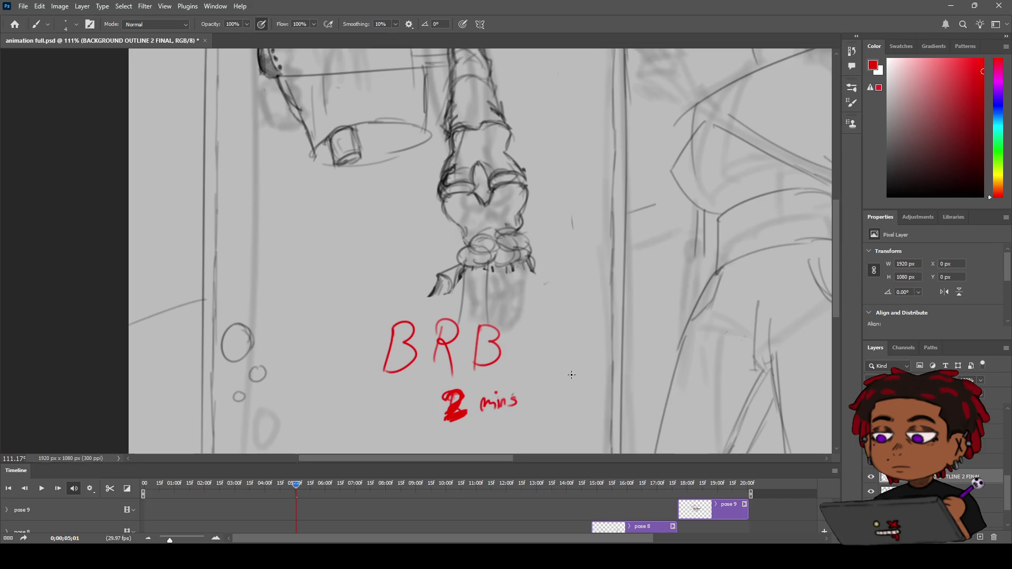
mouse_move(551, 390)
mouse_down()
mouse_move(548, 400)
mouse_move(530, 395)
mouse_up()
mouse_move(530, 377)
mouse_down()
mouse_move(543, 370)
mouse_move(559, 384)
mouse_move(548, 369)
mouse_move(530, 367)
mouse_move(554, 388)
mouse_move(544, 403)
mouse_up()
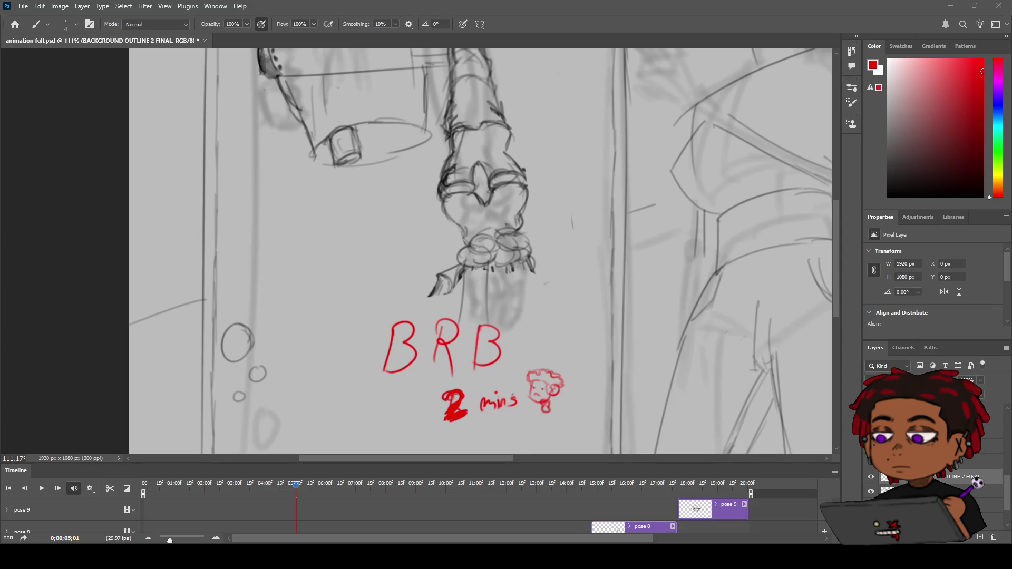
Erase the red 'BRB 2 mins' note below the hand
key(e)
mouse_move(477, 340)
mouse_down()
mouse_move(384, 343)
mouse_move(440, 351)
mouse_move(520, 387)
mouse_move(513, 366)
mouse_up()
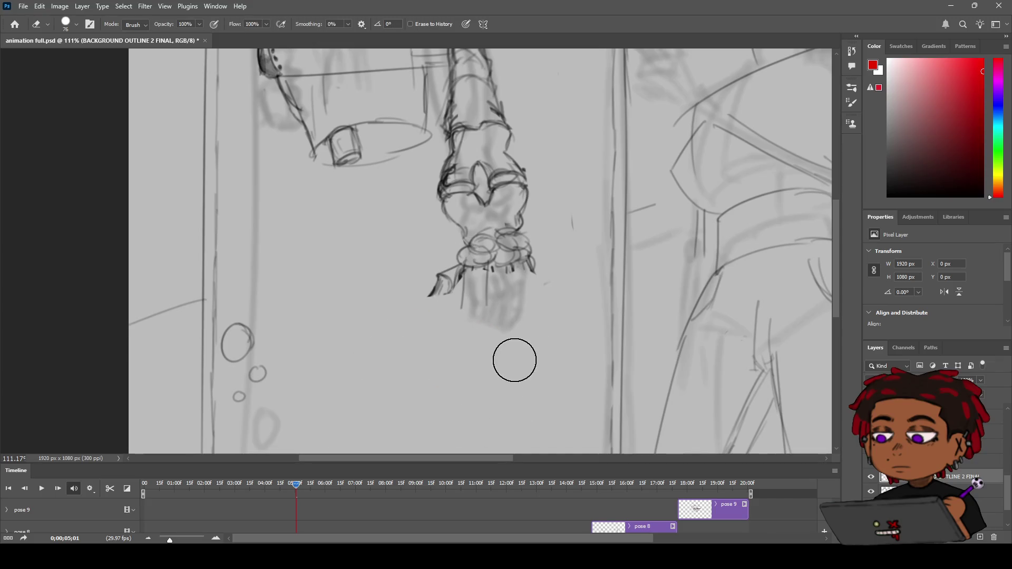
key(z)
scroll(507, 282, down, 5)
scroll(507, 282, up, 5)
key(b)
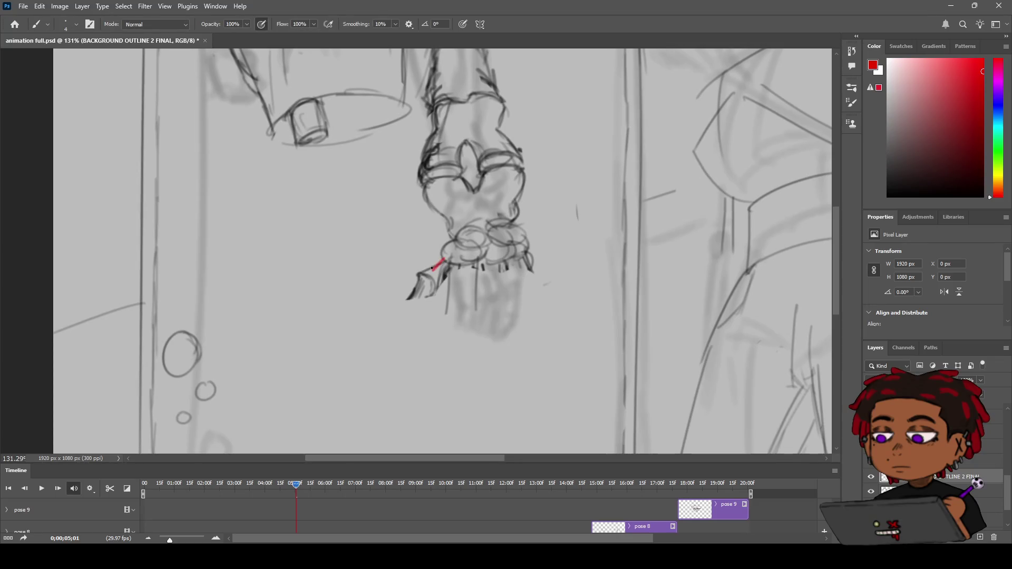
Reset the drawing colour to default black and zoom out to the whole sketch
key(d)
key(ctrl+z)
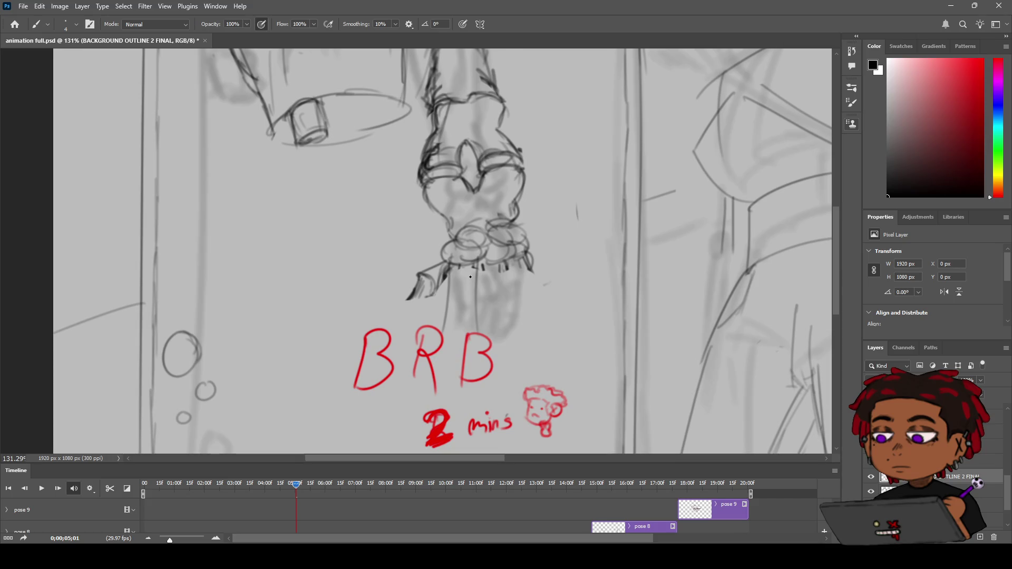
key(ctrl+z)
key(z)
mouse_move(473, 275)
mouse_down()
mouse_move(448, 276)
mouse_move(485, 295)
mouse_up()
Draw a long curved motion arc beneath the hanging hand
key(b)
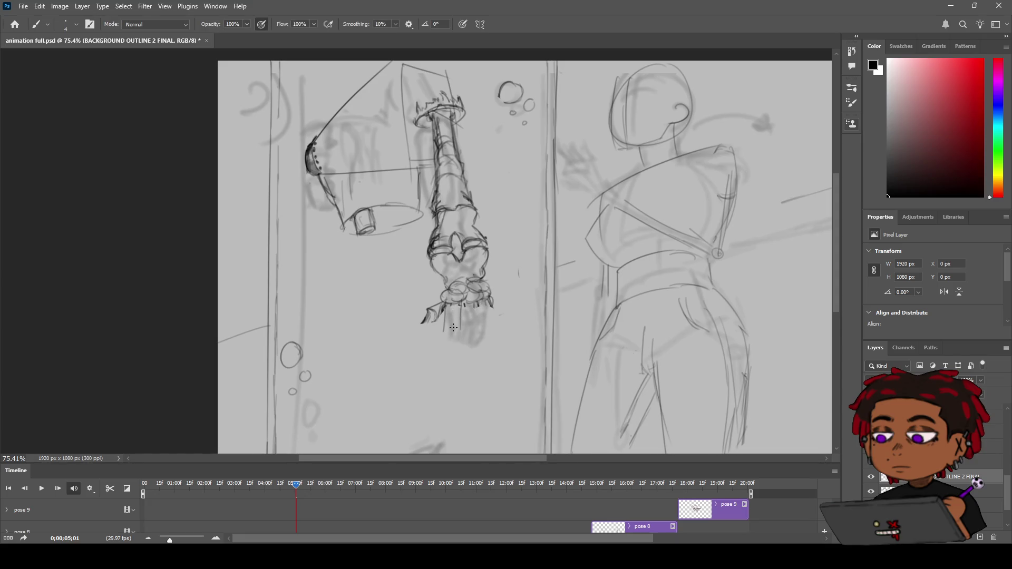
mouse_move(450, 332)
mouse_down()
mouse_move(509, 312)
mouse_move(453, 329)
mouse_move(511, 340)
mouse_move(464, 368)
mouse_up()
key(ctrl+z)
key(ctrl+z)
key(ctrl+z)
drag(440, 360, 521, 320)
Add a second, shorter curved motion line below the first arc
mouse_move(426, 379)
mouse_down()
mouse_move(451, 391)
mouse_move(526, 361)
mouse_up()
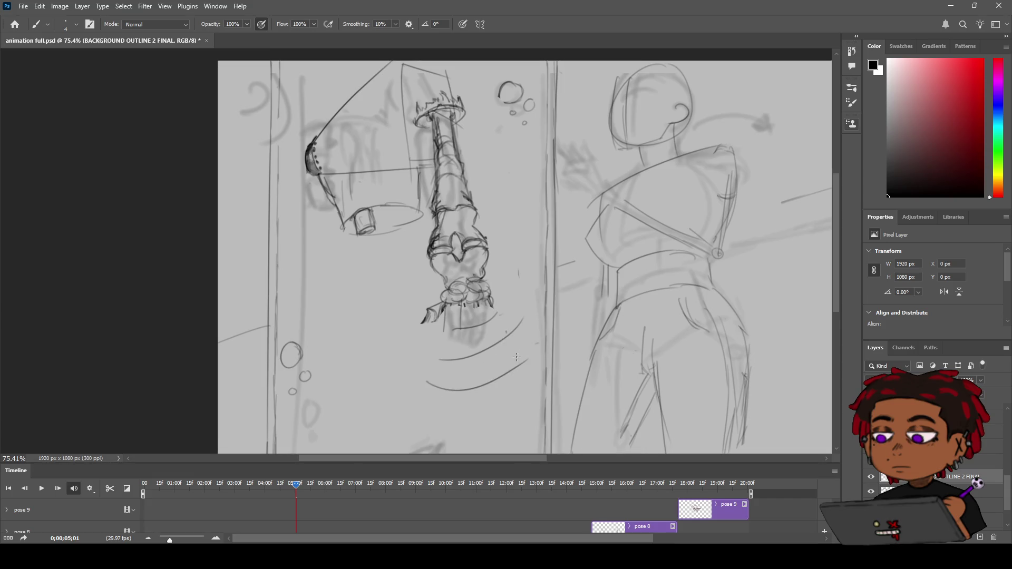
key(ctrl+z)
key(ctrl+shift+z)
key(ctrl+z)
key(ctrl+shift+z)
key(ctrl+z)
mouse_move(533, 351)
mouse_down()
mouse_move(486, 382)
mouse_move(416, 405)
mouse_up()
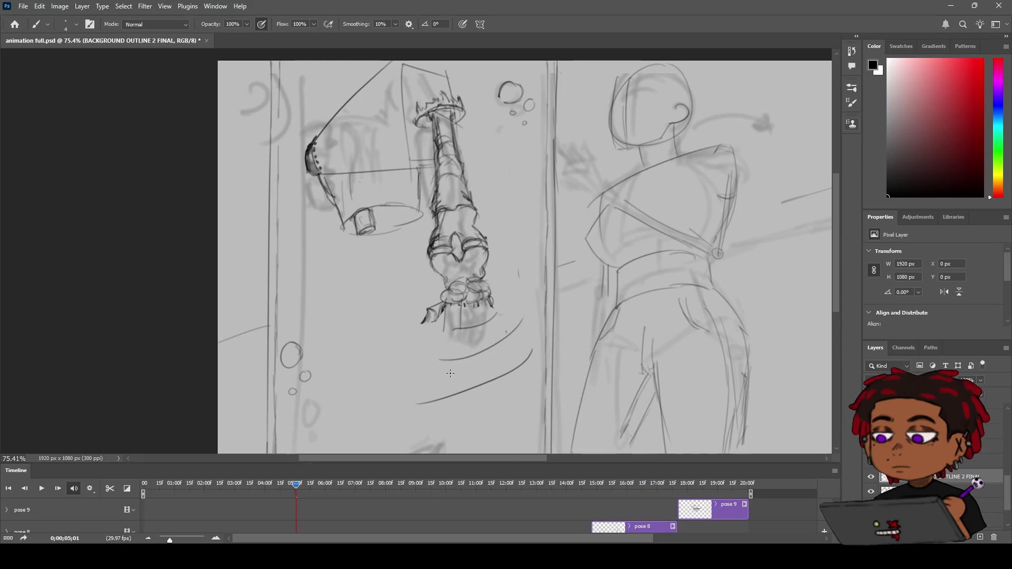
key(z)
mouse_move(451, 373)
mouse_down()
mouse_move(422, 373)
mouse_move(474, 371)
mouse_move(458, 369)
mouse_up()
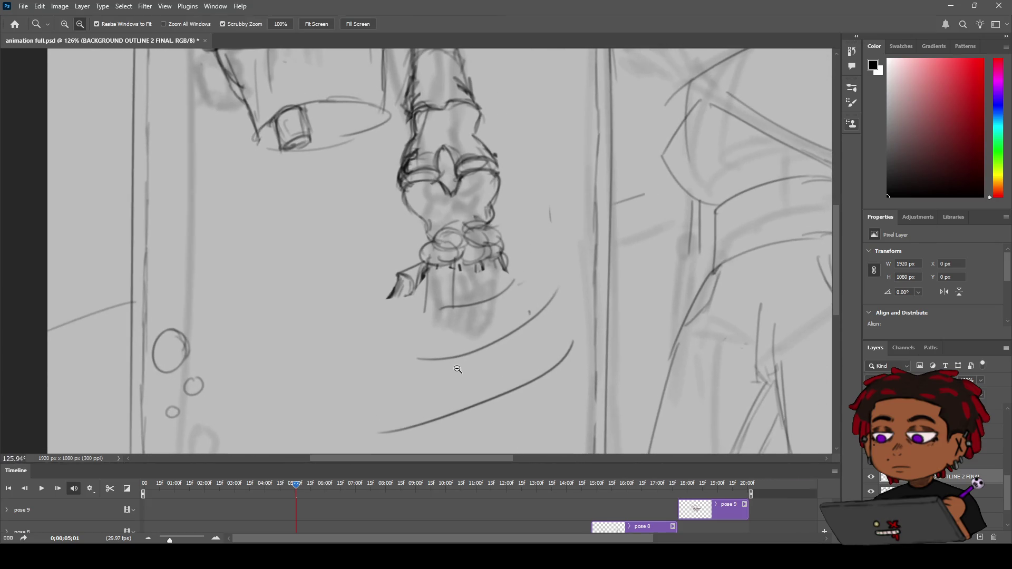
Draw the pointing finger's left and right edges reaching down-left from the knuckles
key(b)
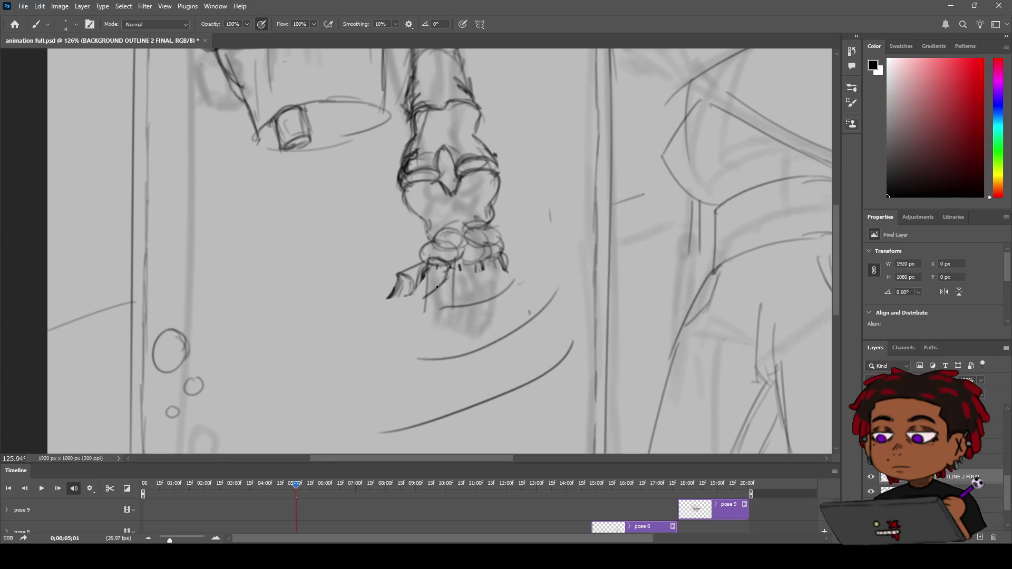
drag(445, 277, 394, 323)
key(ctrl+z)
mouse_move(396, 280)
mouse_down()
mouse_move(386, 349)
mouse_move(392, 393)
mouse_up()
key(ctrl+z)
mouse_move(386, 344)
mouse_down()
mouse_move(382, 376)
mouse_move(408, 373)
mouse_move(406, 360)
mouse_move(396, 378)
mouse_up()
key(ctrl+z)
drag(386, 341, 409, 353)
key(ctrl+z)
drag(421, 296, 414, 346)
key(ctrl+z)
mouse_move(423, 275)
mouse_down()
mouse_move(398, 291)
mouse_move(421, 286)
mouse_move(395, 286)
mouse_move(407, 294)
mouse_up()
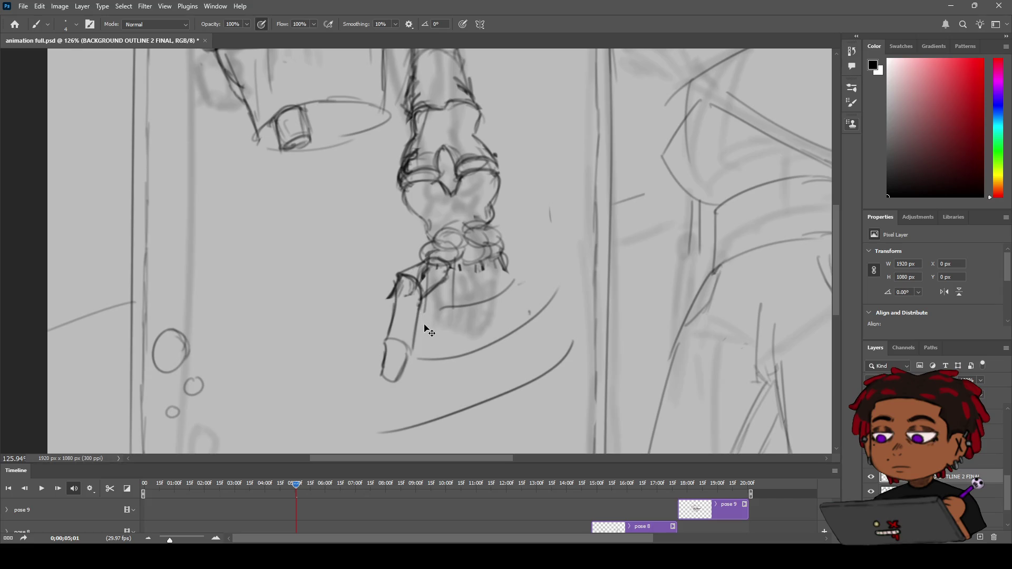
Refine the fingertip by erasing the outline's bottom and retrying the closing strokes
key(e)
mouse_move(395, 380)
mouse_down()
mouse_move(393, 348)
mouse_move(385, 372)
mouse_up()
key(b)
key(ctrl+z)
drag(389, 324, 383, 360)
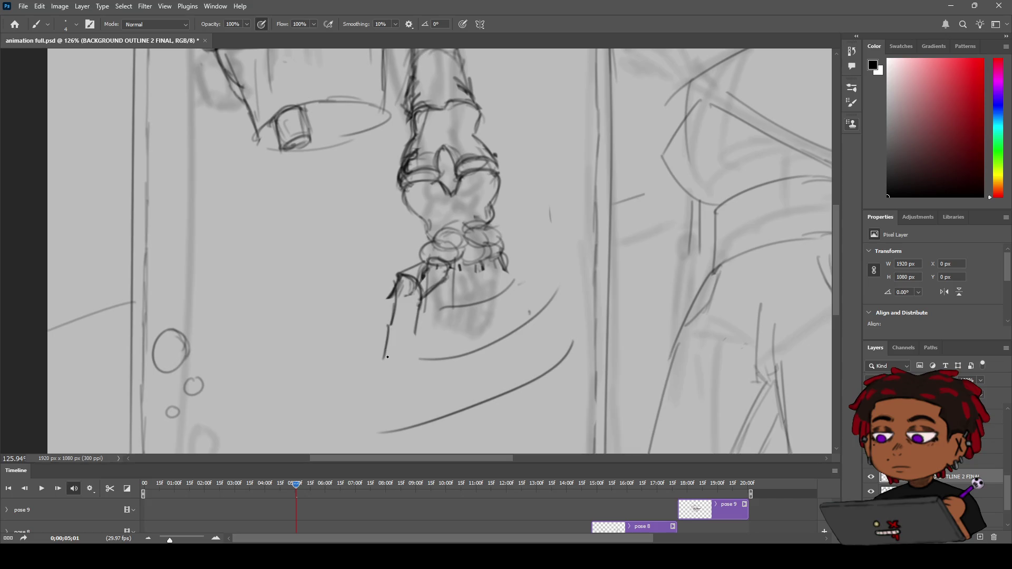
key(ctrl+z)
drag(388, 328, 414, 335)
key(ctrl+z)
mouse_move(389, 327)
mouse_down()
mouse_move(391, 351)
mouse_move(410, 352)
mouse_move(412, 338)
mouse_move(387, 360)
mouse_move(411, 333)
mouse_move(401, 363)
mouse_move(413, 334)
mouse_move(402, 360)
mouse_move(390, 361)
mouse_move(390, 326)
mouse_up()
key(ctrl+z)
key(ctrl+z)
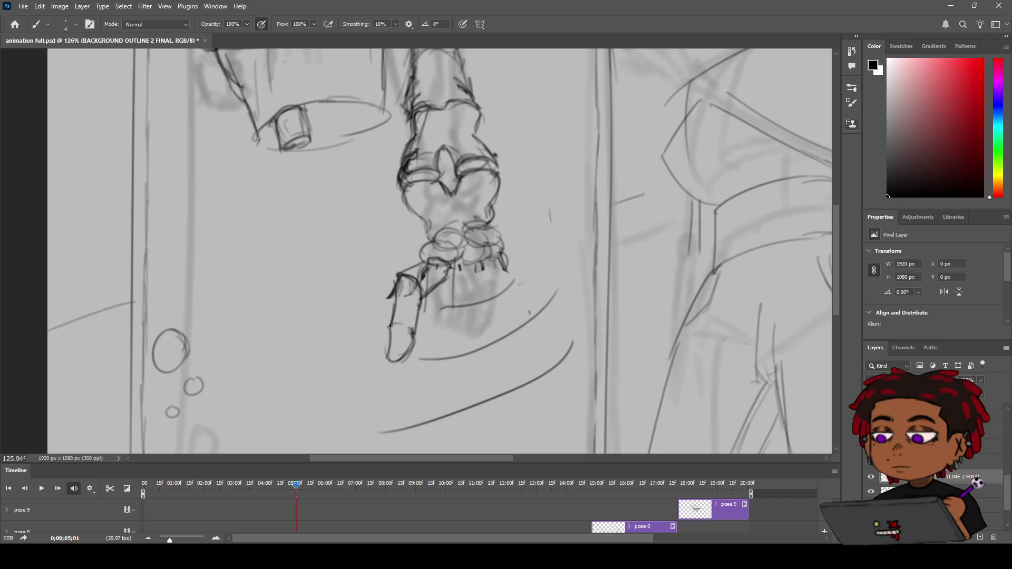
key(z)
scroll(405, 319, down, 5)
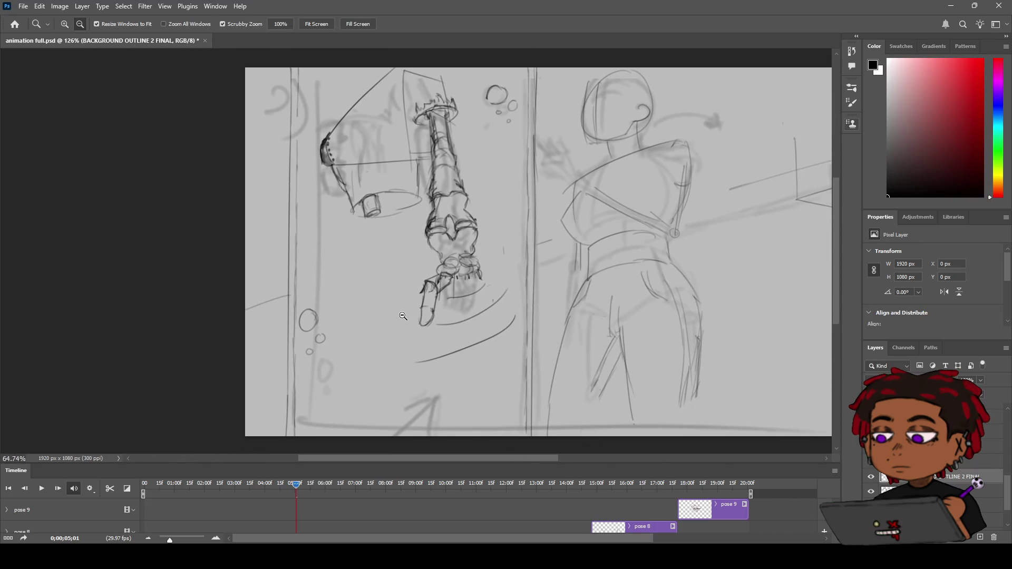
Zoom out to about 100% so the arm, hand and motion lines fit
scroll(406, 314, up, 3)
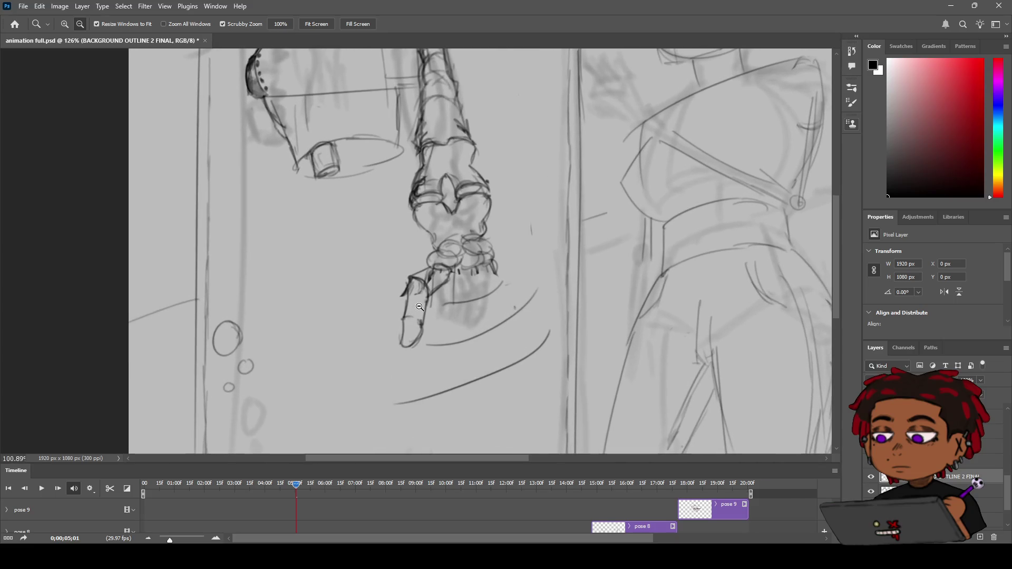
scroll(420, 307, down, 1)
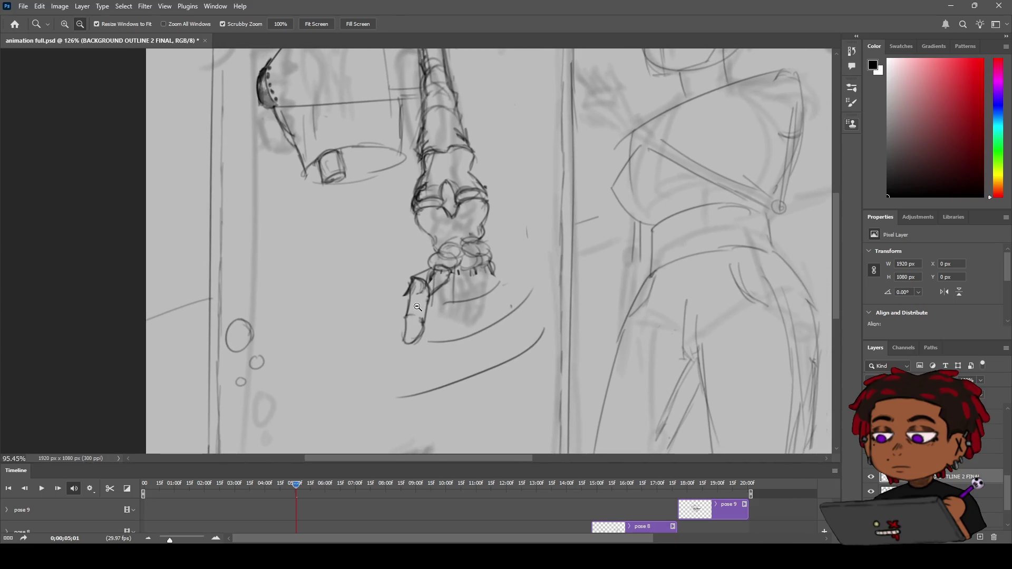
scroll(417, 307, up, 1)
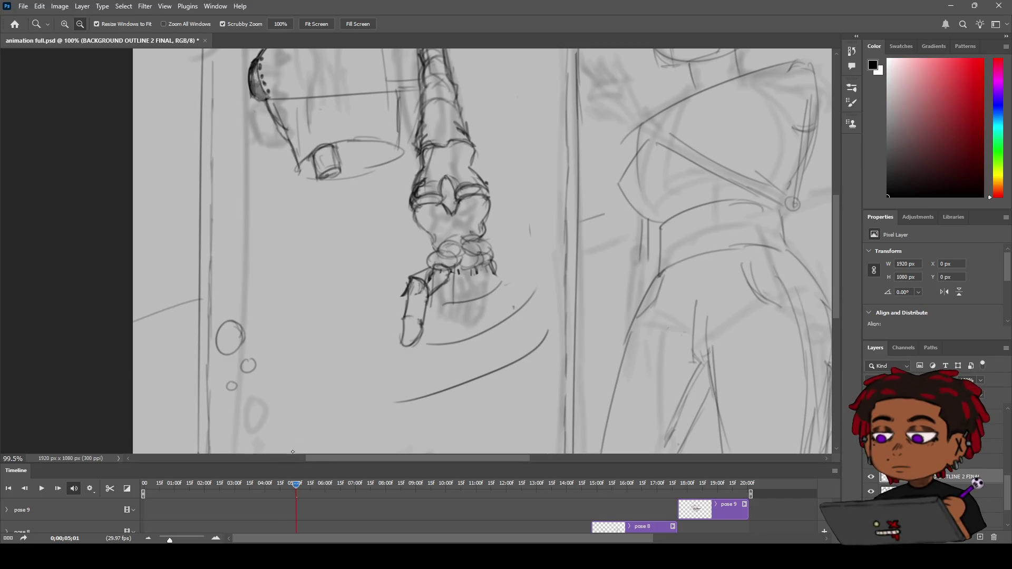
key(b)
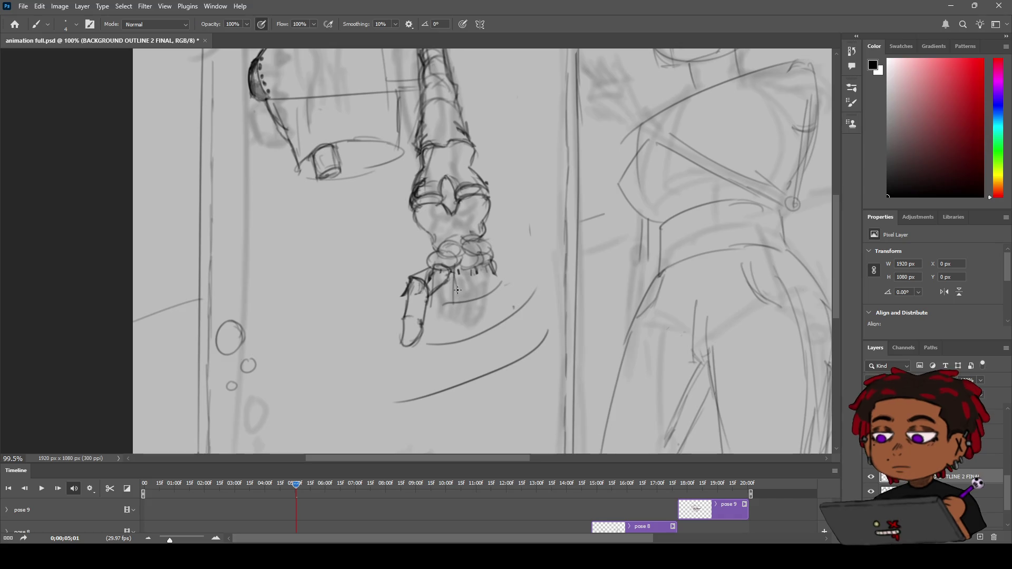
Add three finger strokes and a short claw curl on the hand's lower right
drag(497, 274, 520, 302)
drag(482, 272, 485, 299)
mouse_move(480, 275)
mouse_down()
mouse_move(491, 295)
mouse_move(478, 303)
mouse_up()
drag(502, 317, 495, 302)
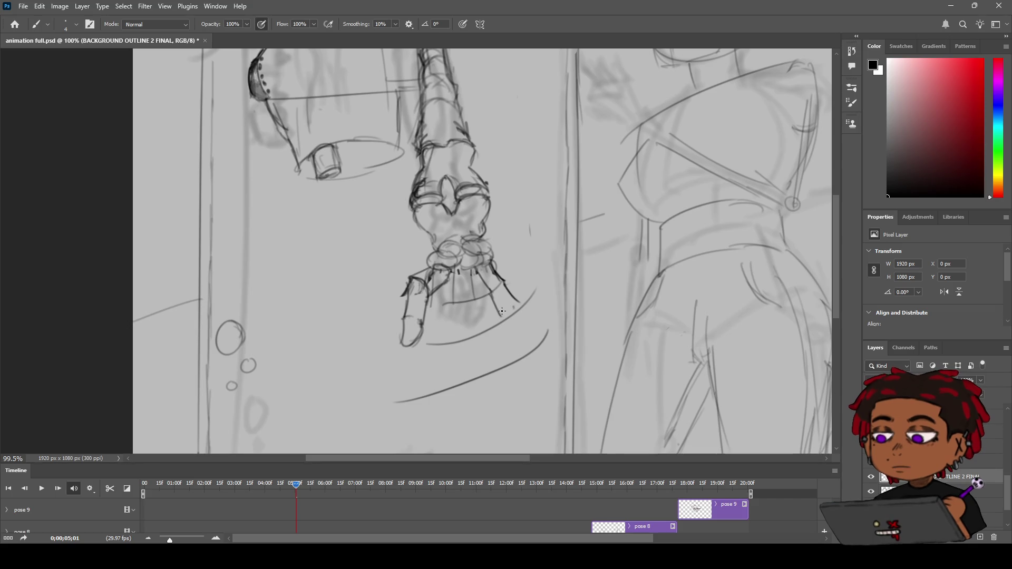